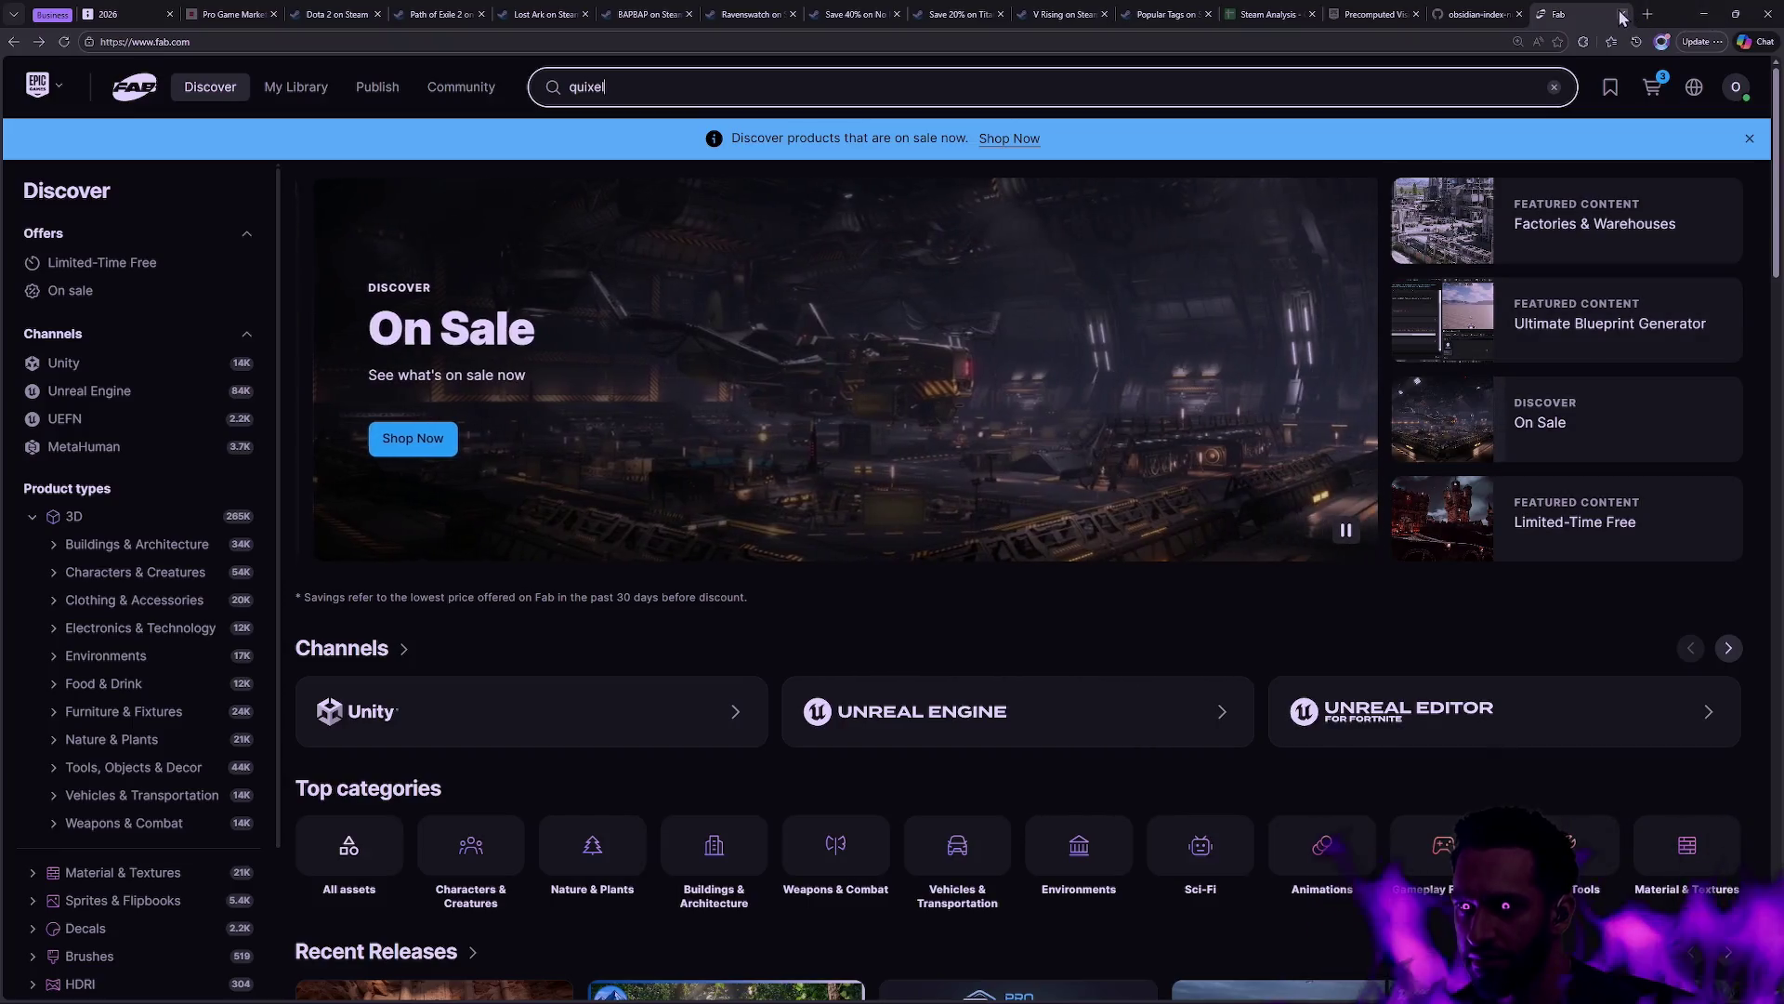
Close the Fab store page to return to the Unreal project's BodyA-filtered Female Cloth assets
{"action": "left_click", "coordinate": [1621, 14]}
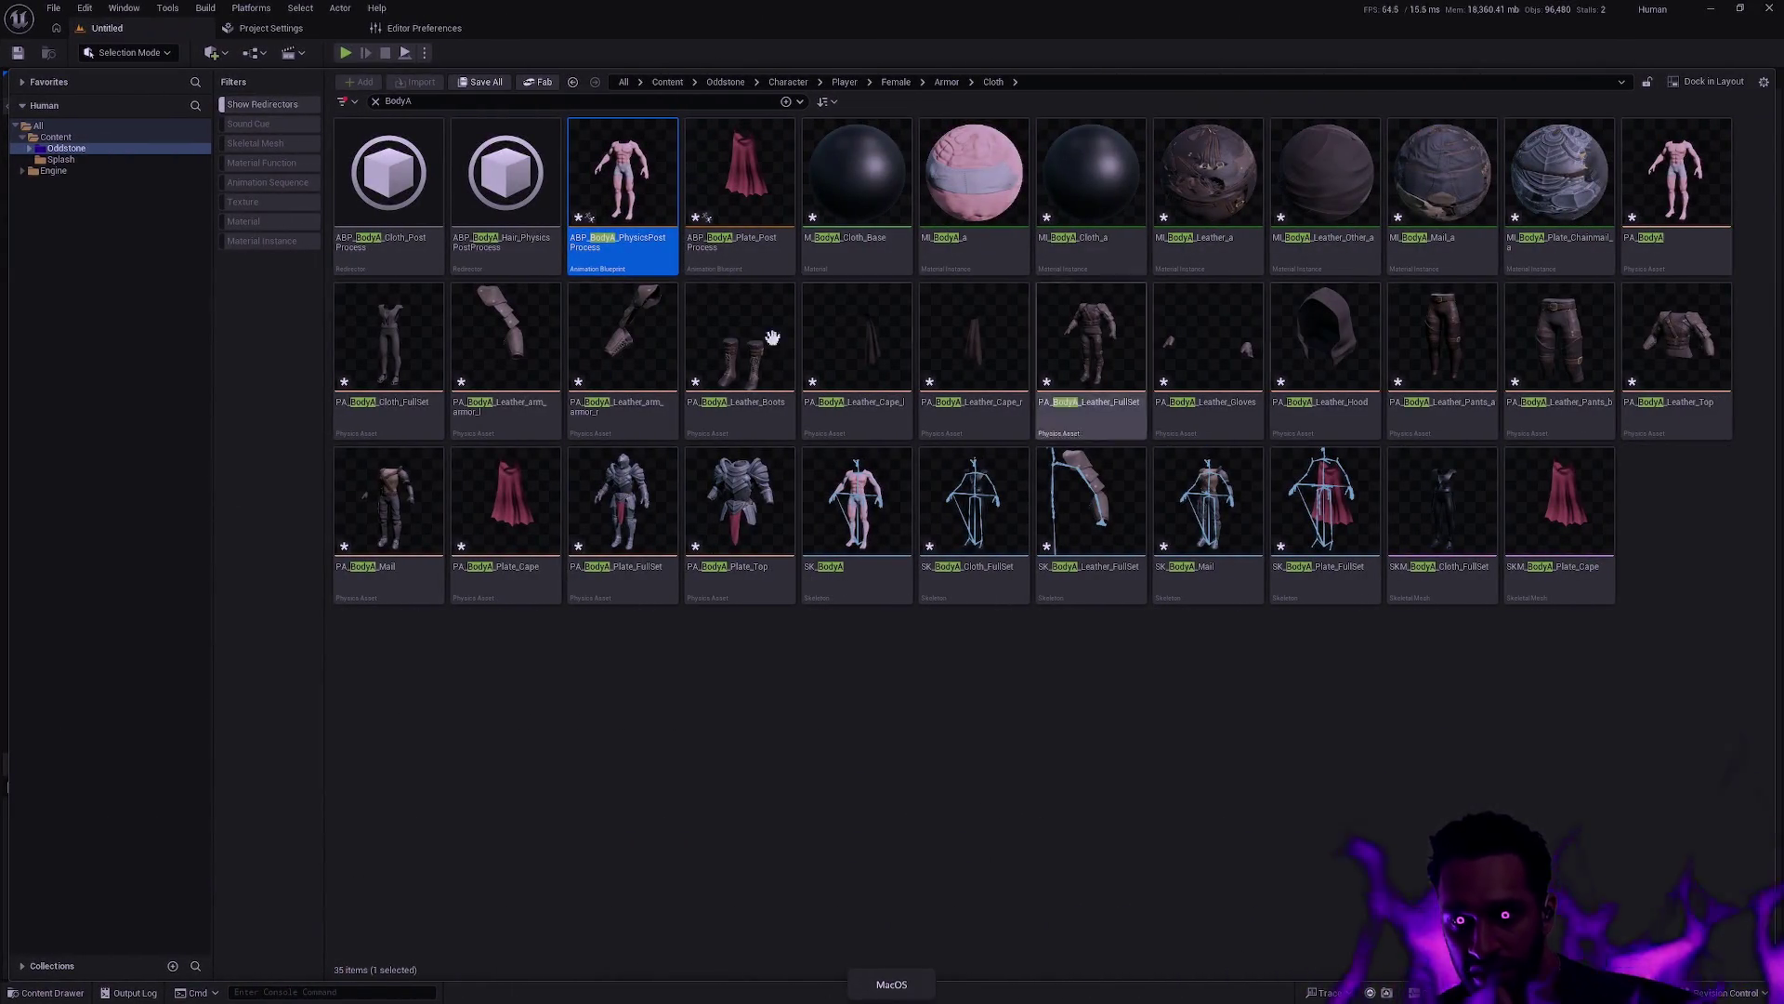
{"action": "mouse_move", "coordinate": [1441, 318]}
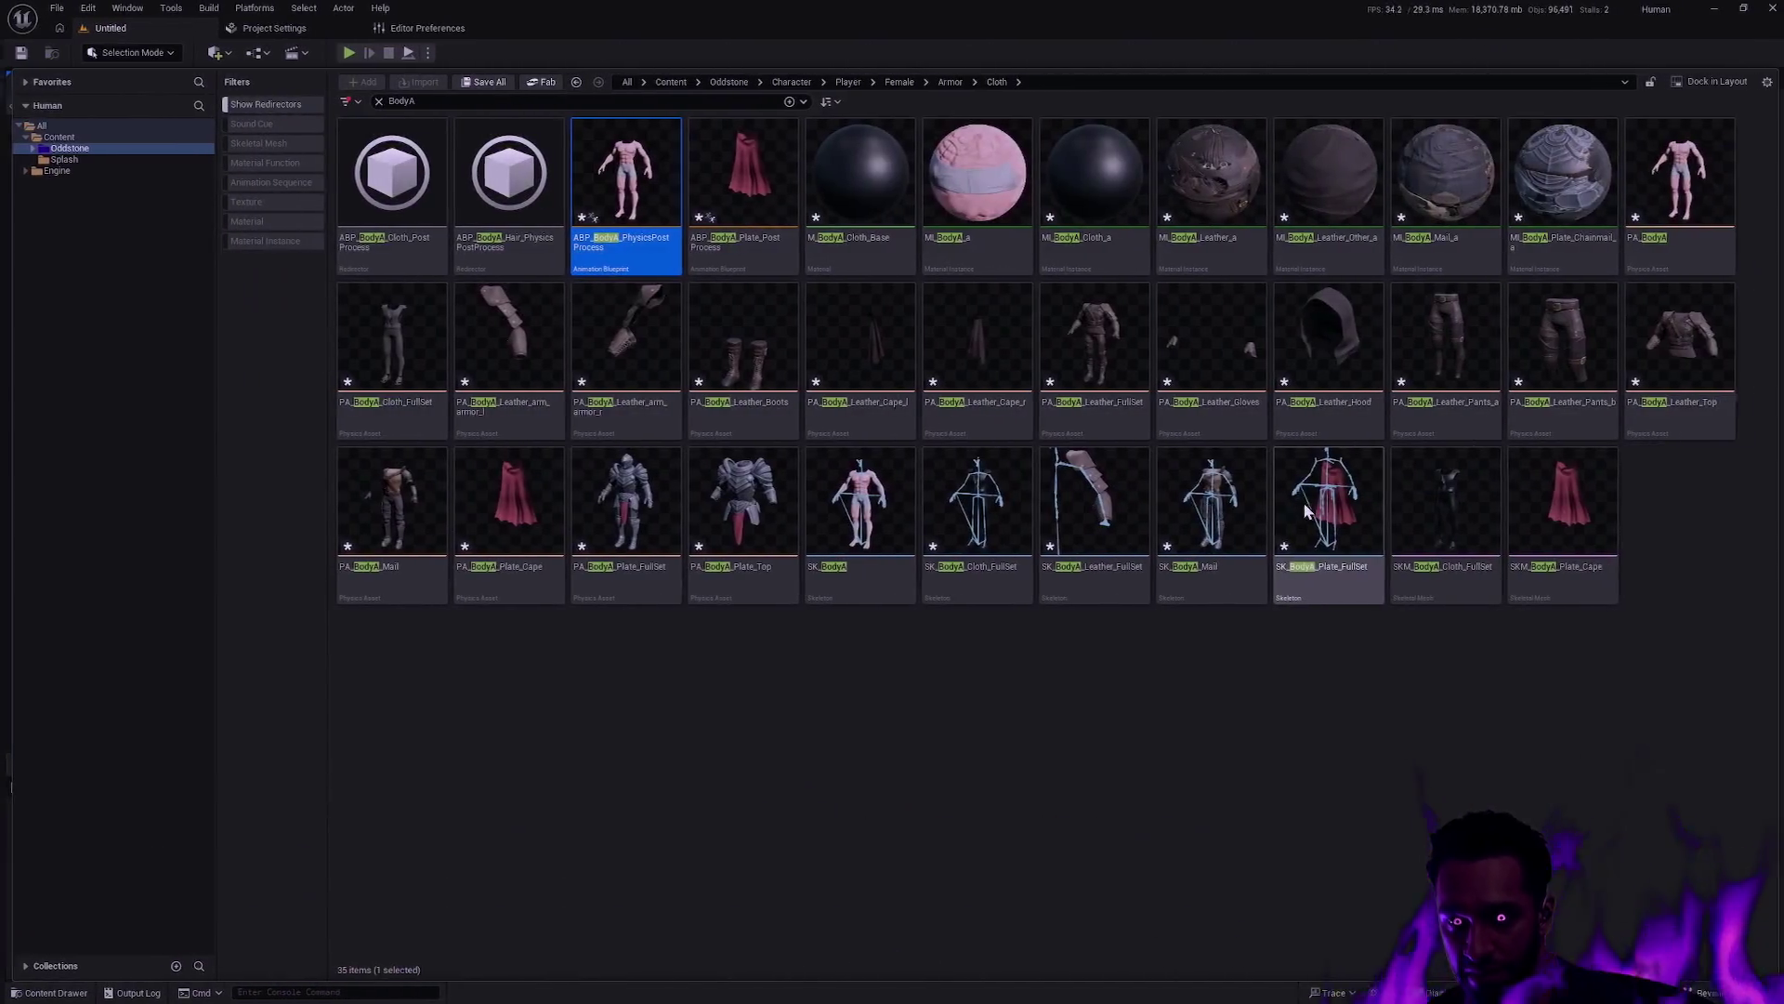
{"action": "mouse_move", "coordinate": [1302, 502]}
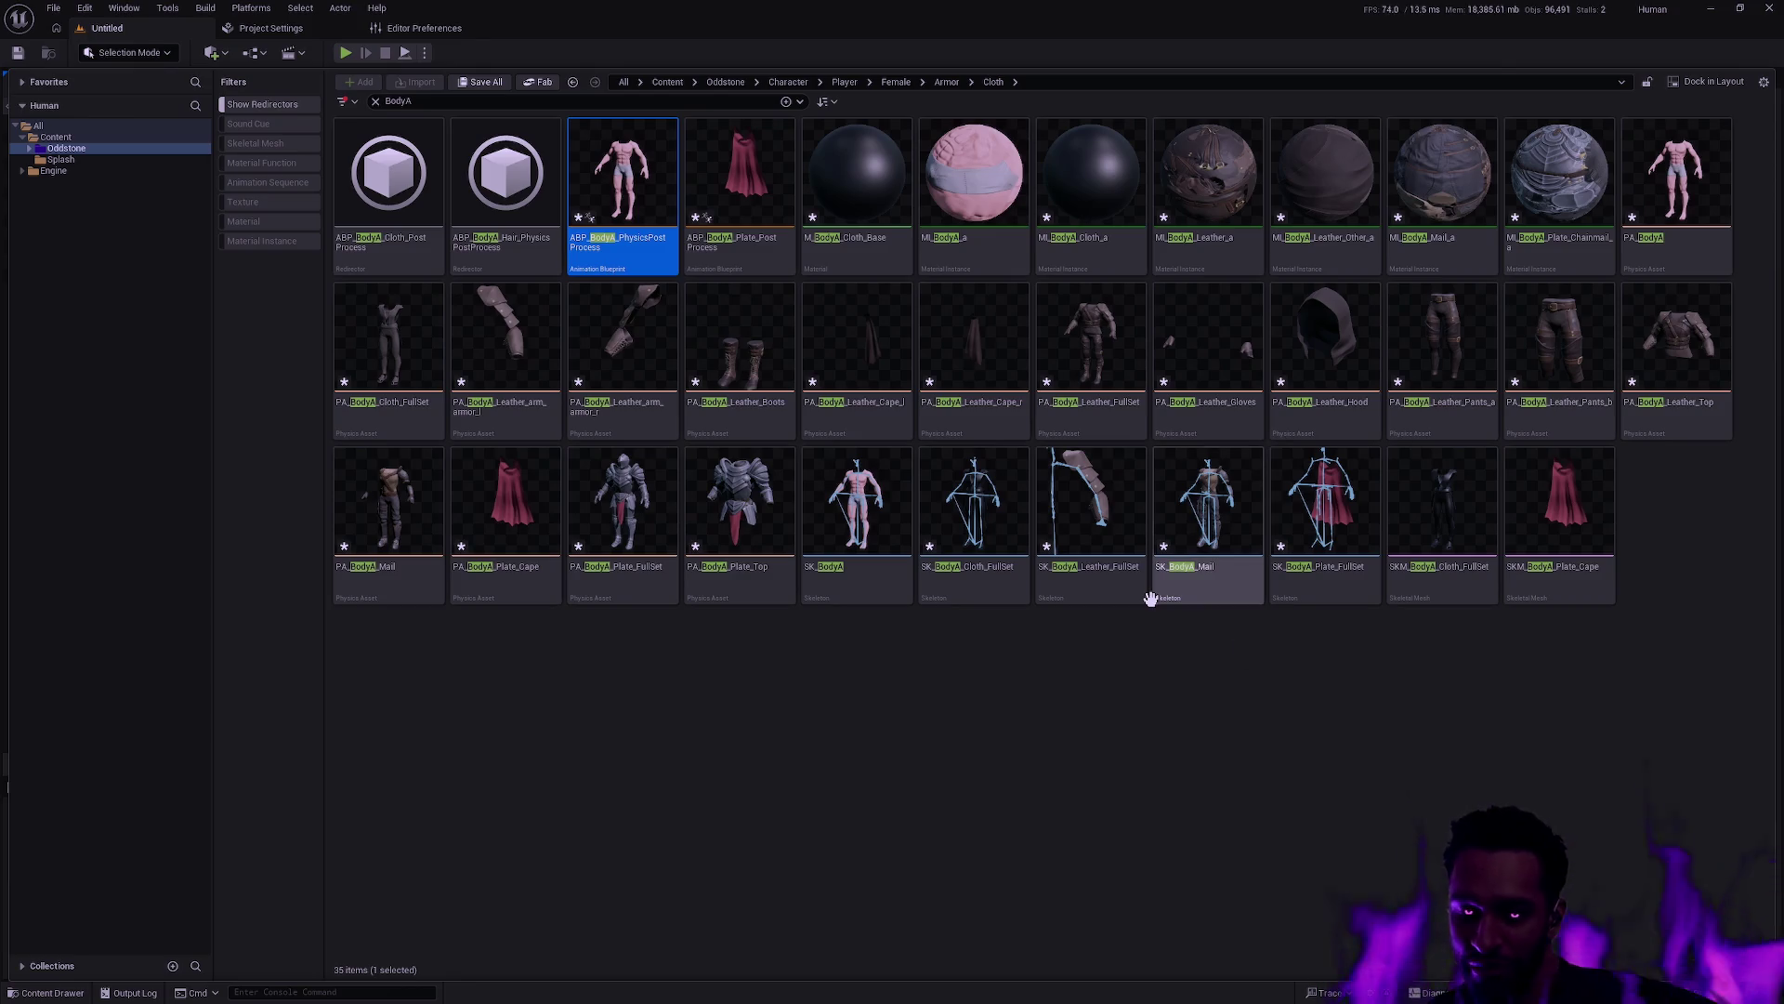
{"action": "mouse_move", "coordinate": [1150, 598]}
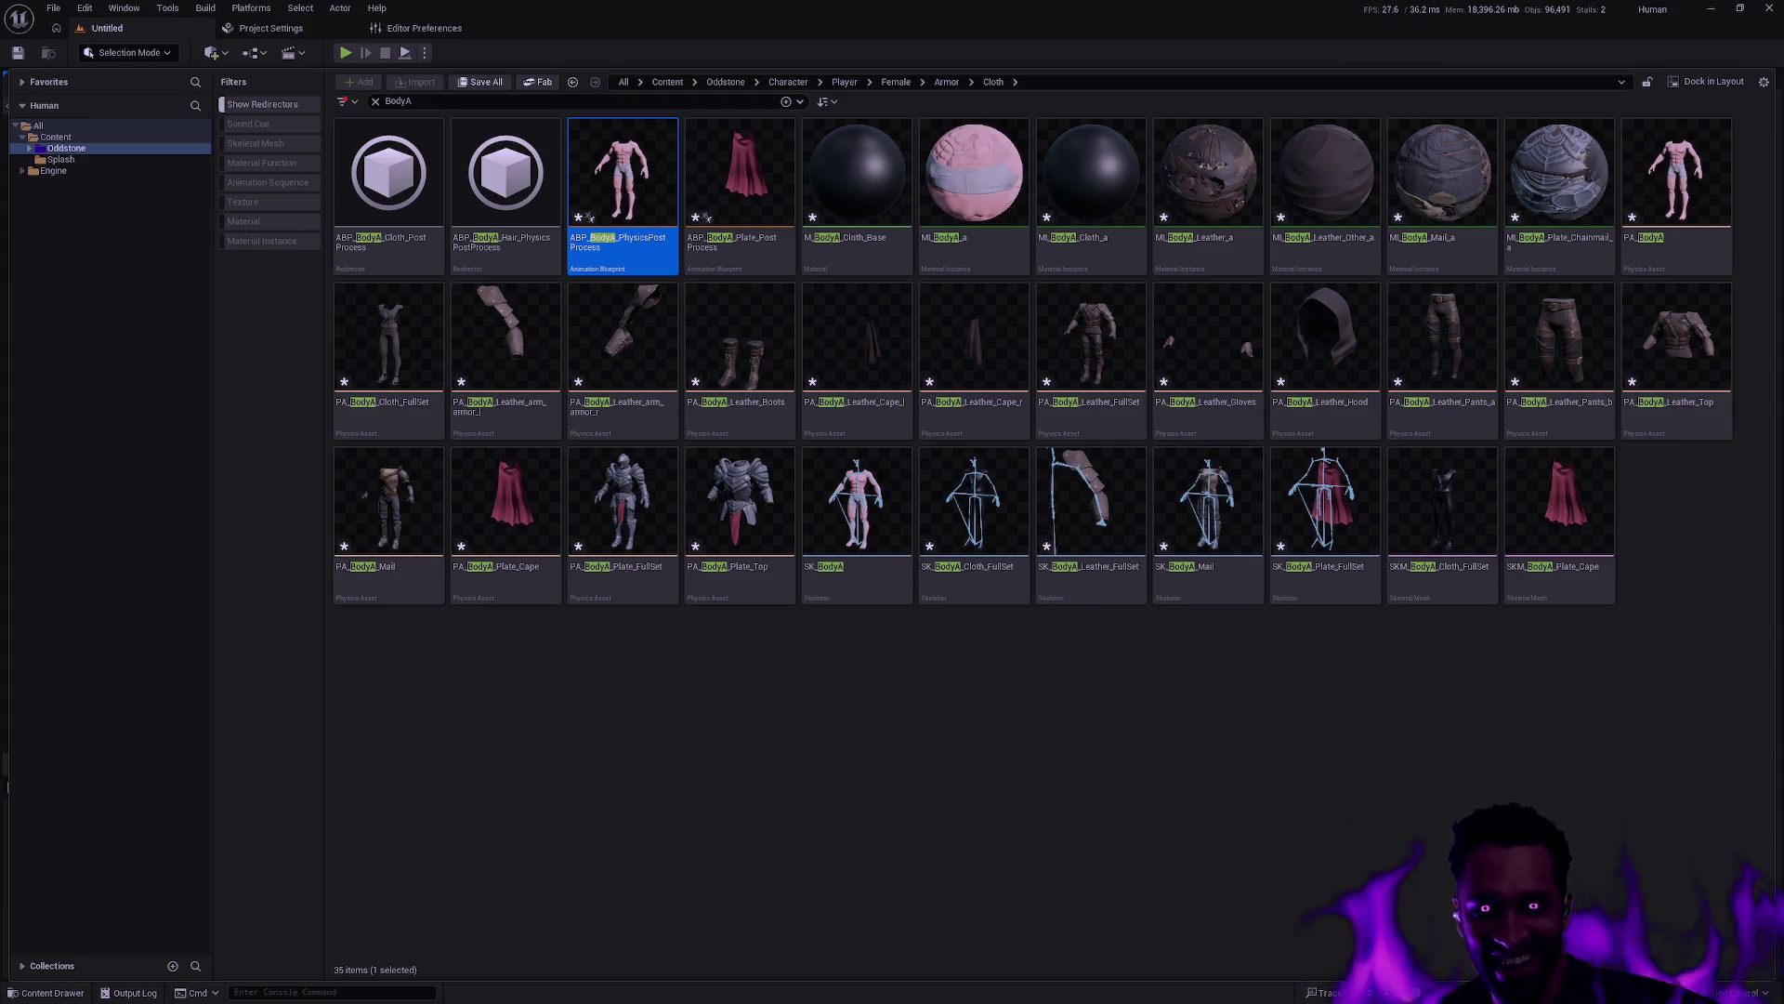
Select the ABP_BodyA_PhysicsPostProcess blueprint and delete it
{"action": "left_click", "coordinate": [621, 339]}
{"action": "left_click", "coordinate": [633, 254]}
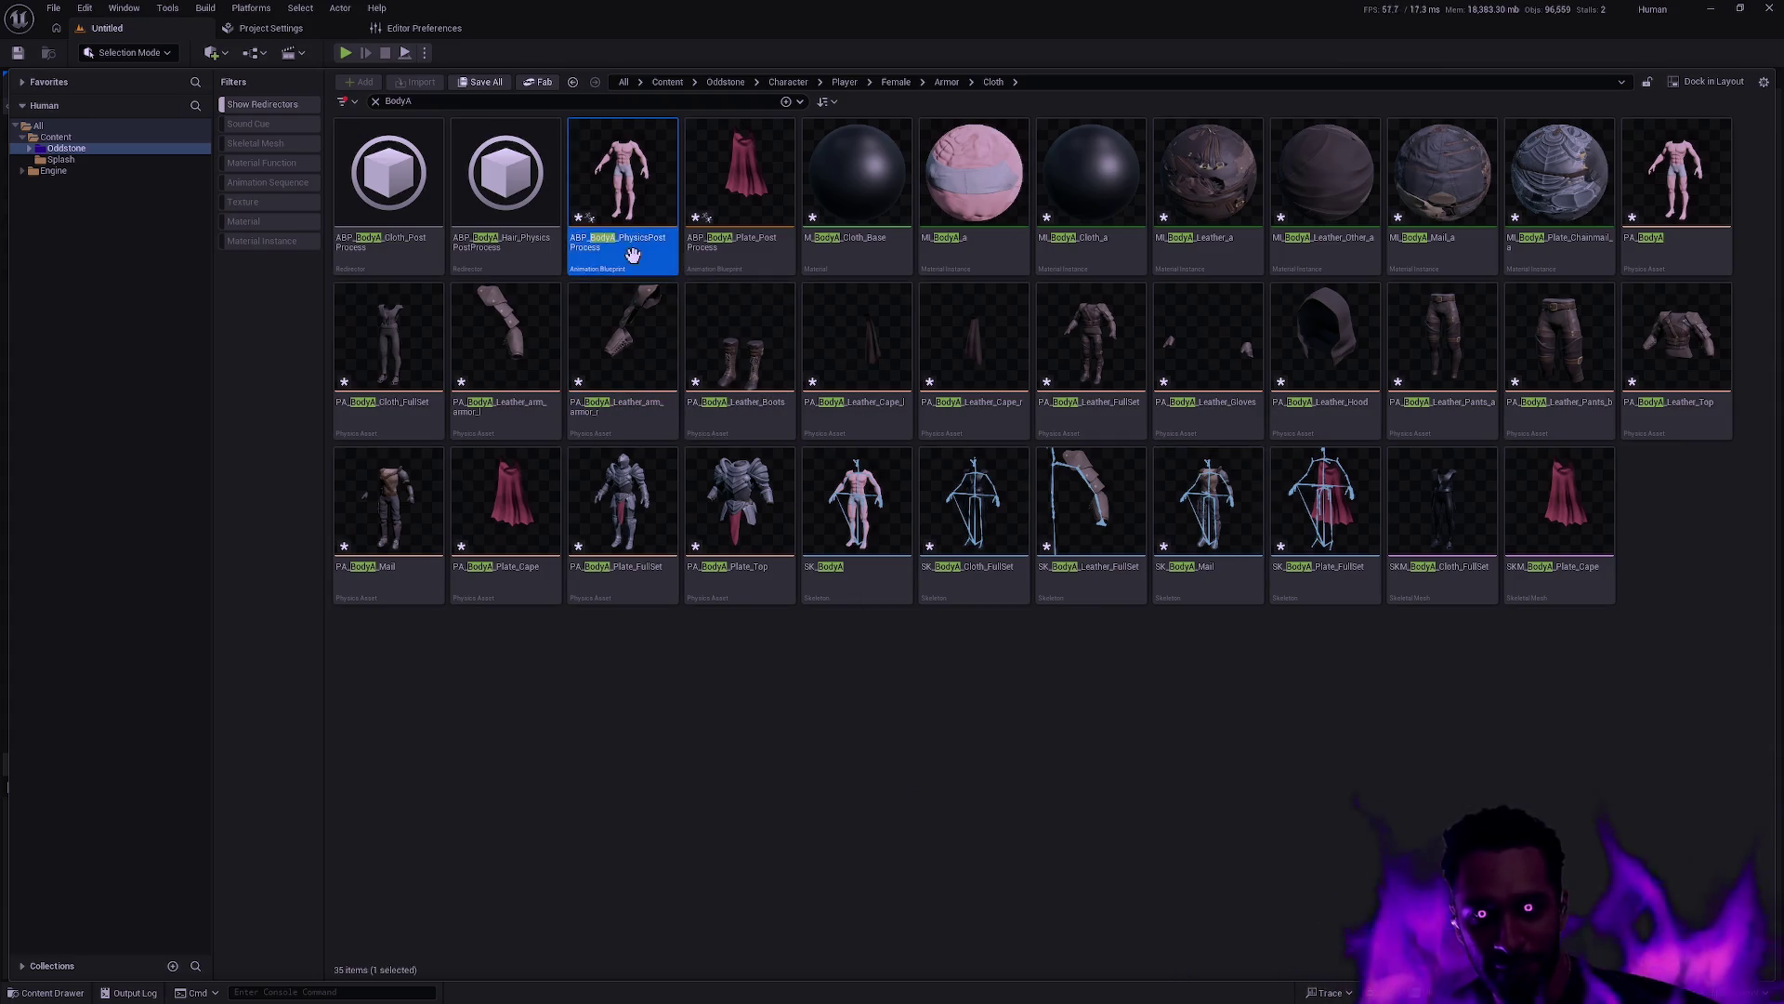
{"action": "left_click", "coordinate": [948, 833]}
{"action": "left_click", "coordinate": [601, 239]}
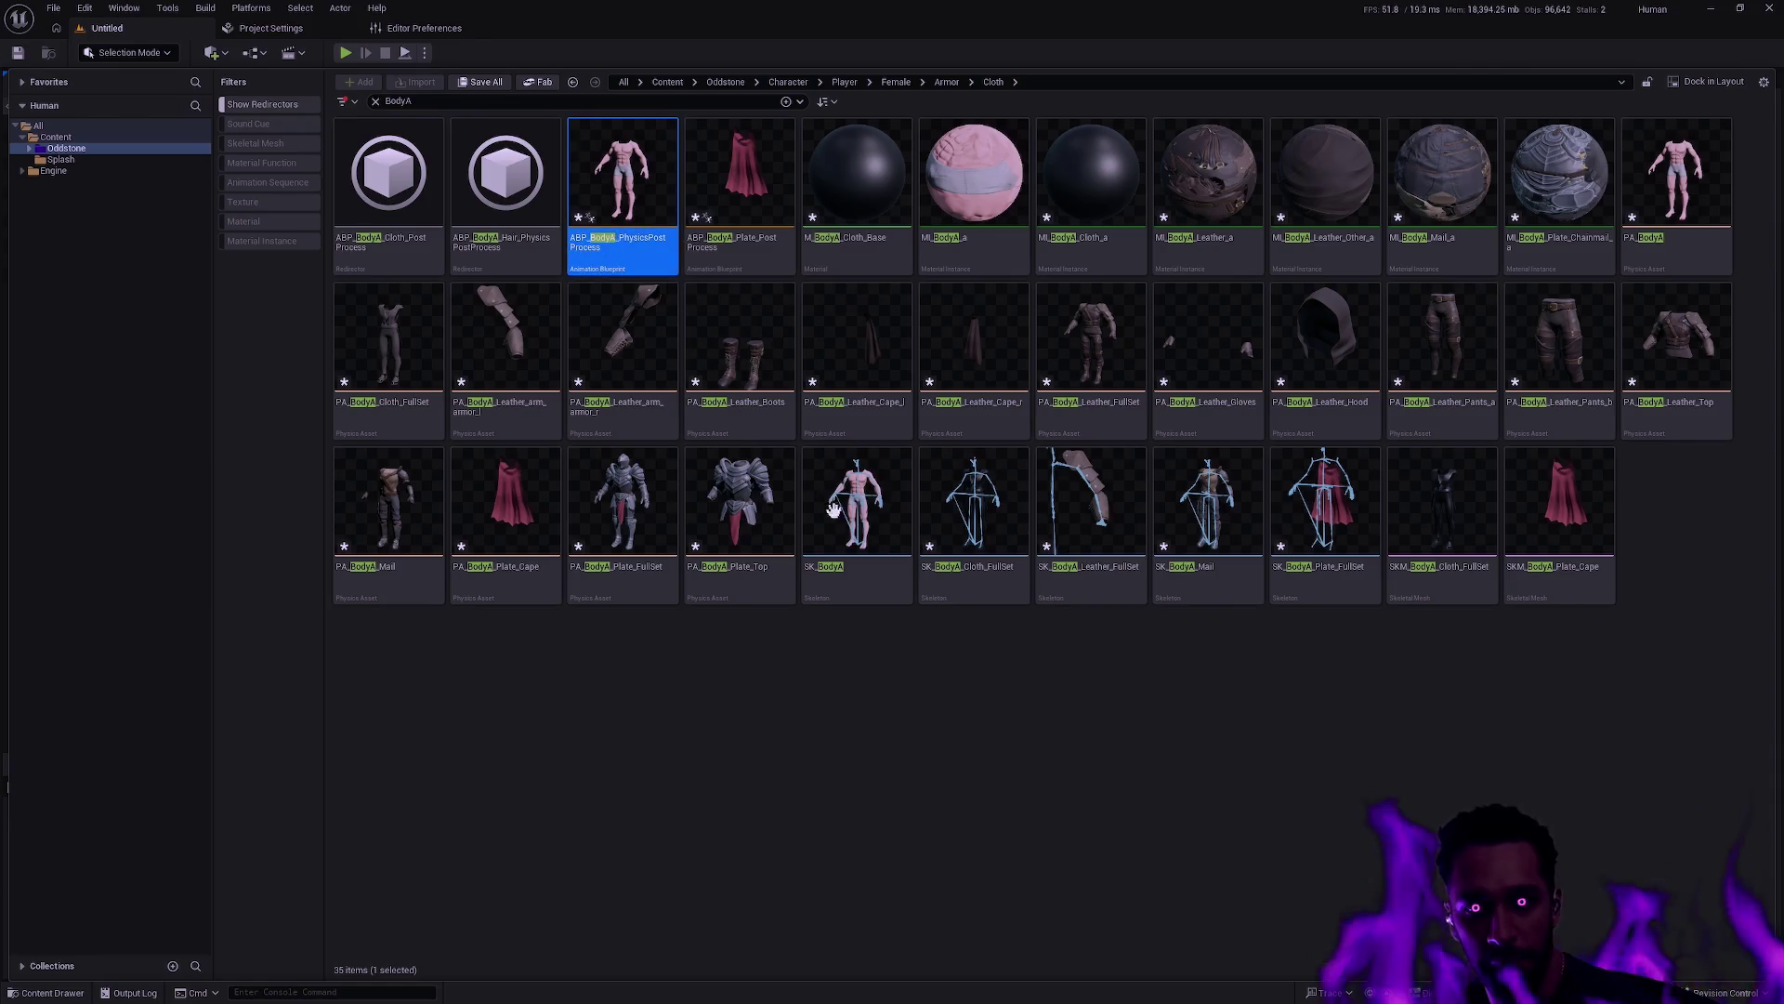
{"action": "key", "text": "Delete"}
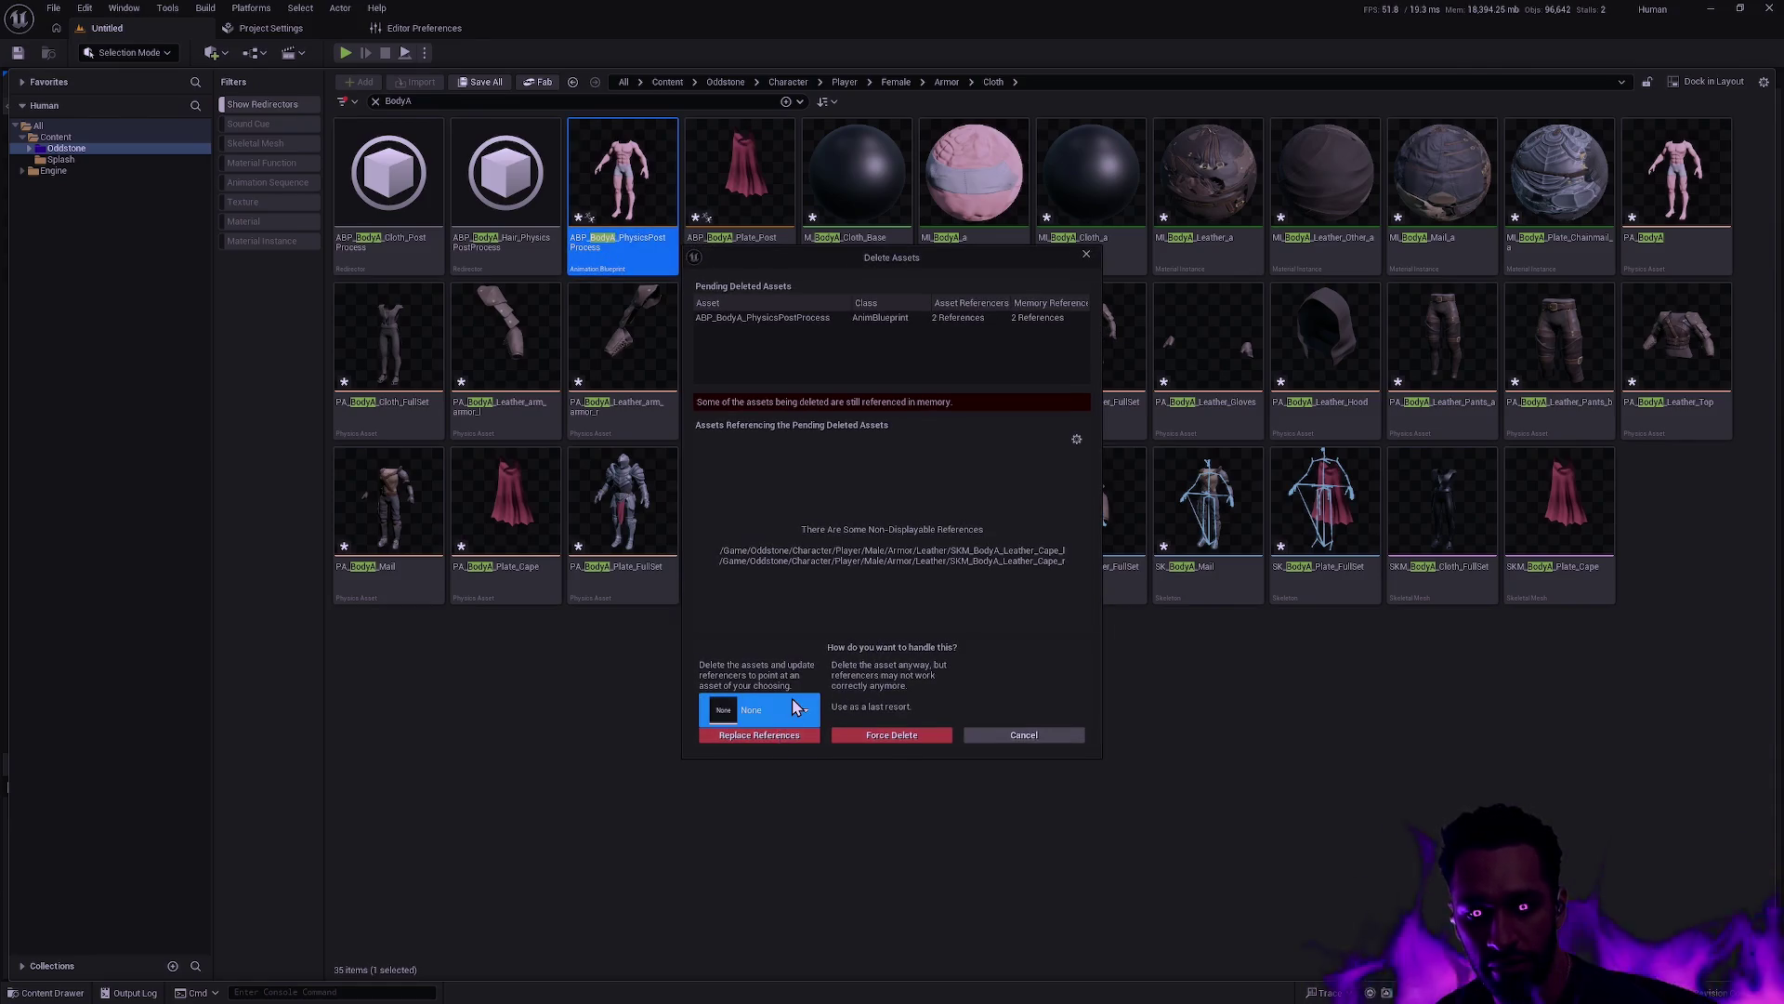
Replace its references with ABP_Male_PhysicsPostProcess and save the affected assets
{"action": "left_click", "coordinate": [796, 708]}
{"action": "type", "text": "ABP_BodyA_PhysicsP"}
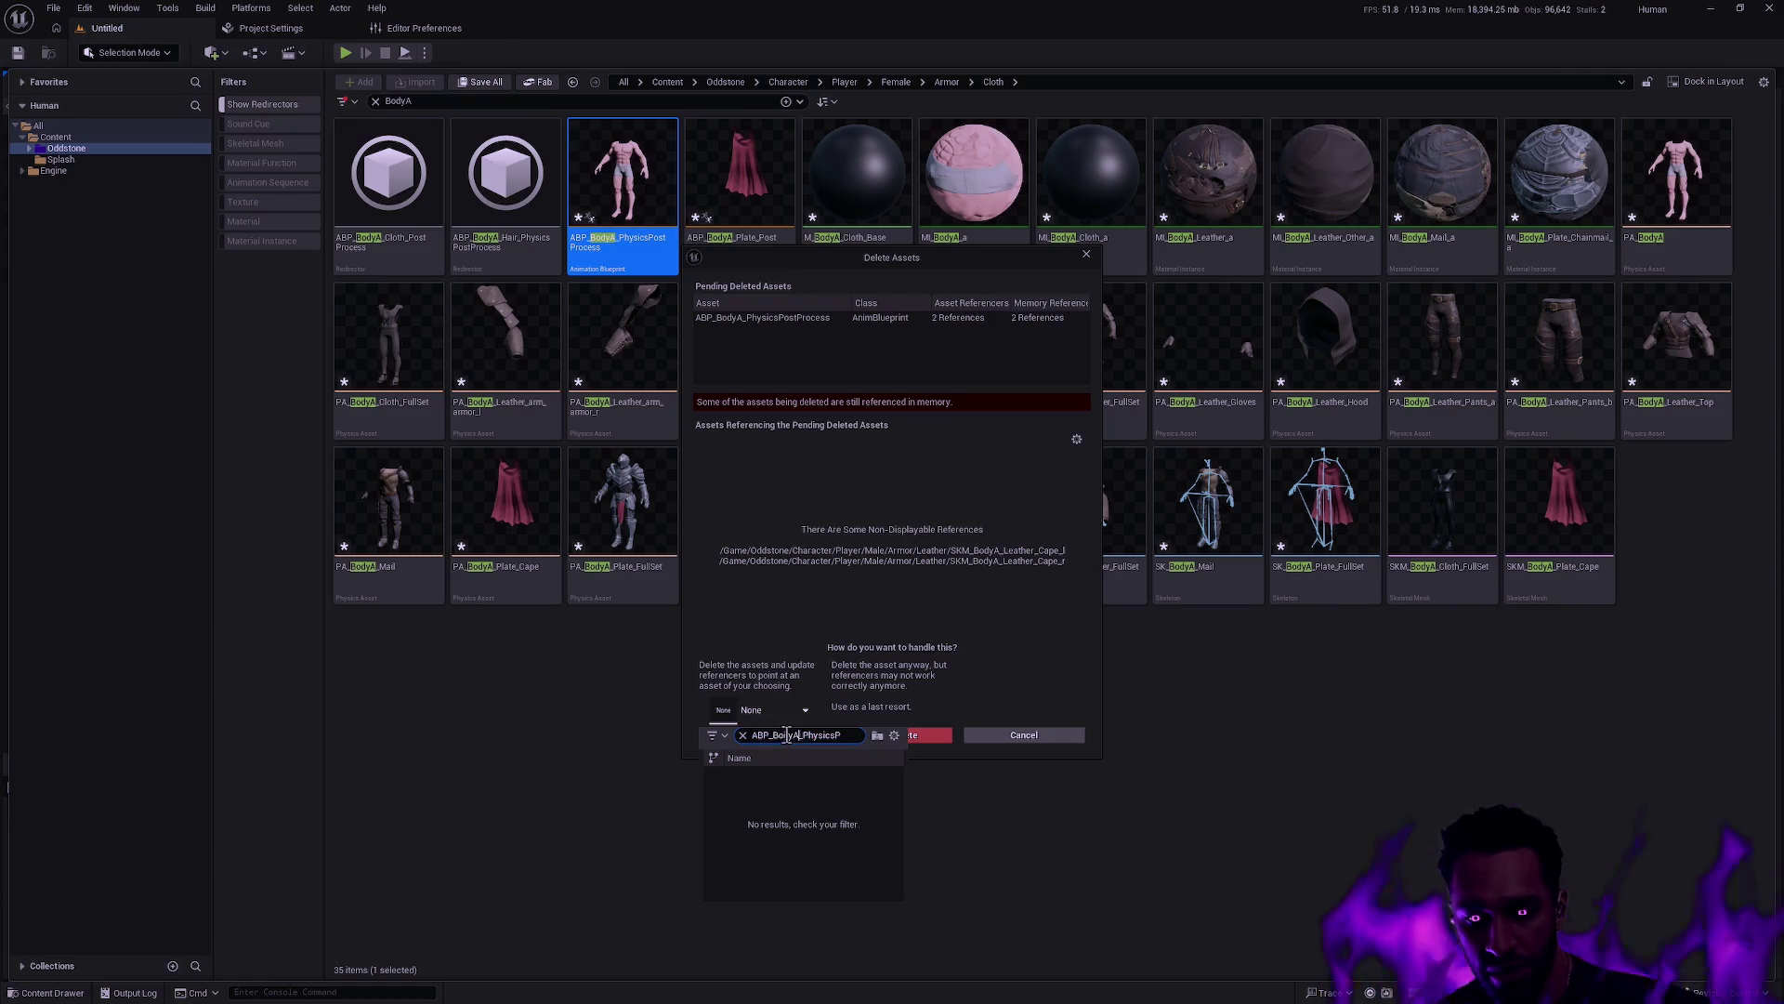
{"action": "left_click", "coordinate": [796, 736]}
{"action": "key", "text": "BackSpace"}
{"action": "key", "text": "BackSpace"}
{"action": "key", "text": "BackSpace"}
{"action": "type", "text": "Male"}
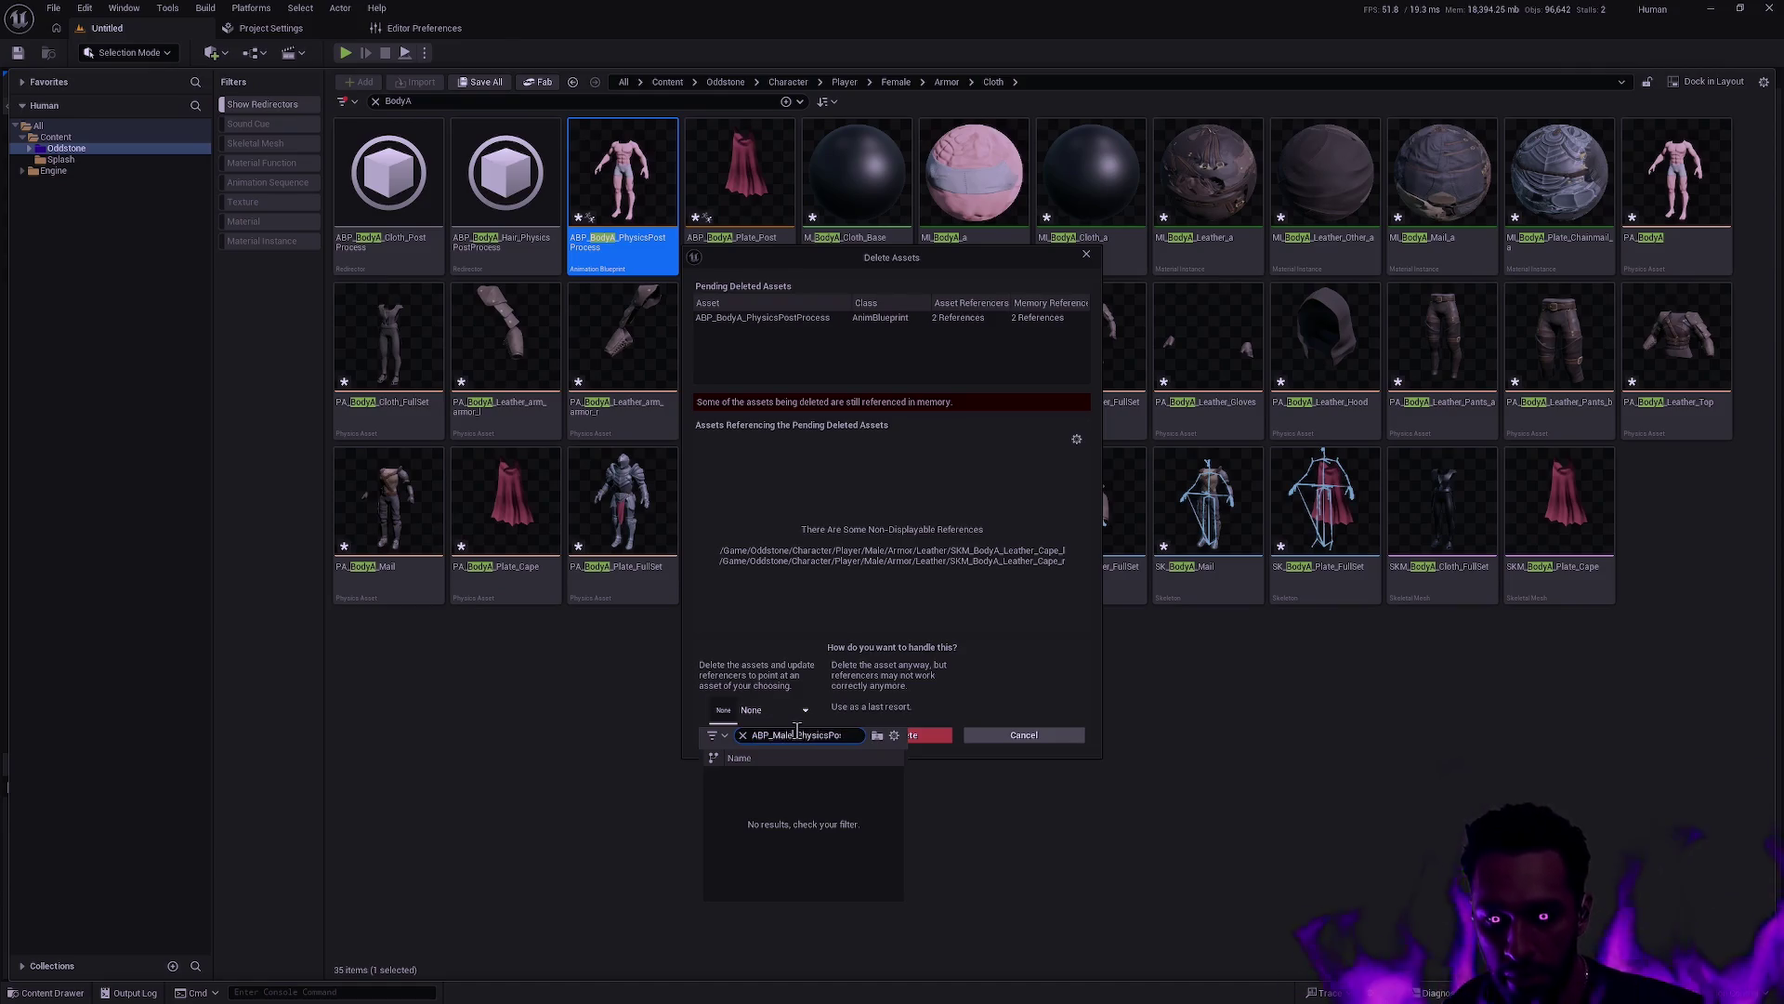
{"action": "left_click", "coordinate": [845, 782]}
{"action": "left_click", "coordinate": [780, 734]}
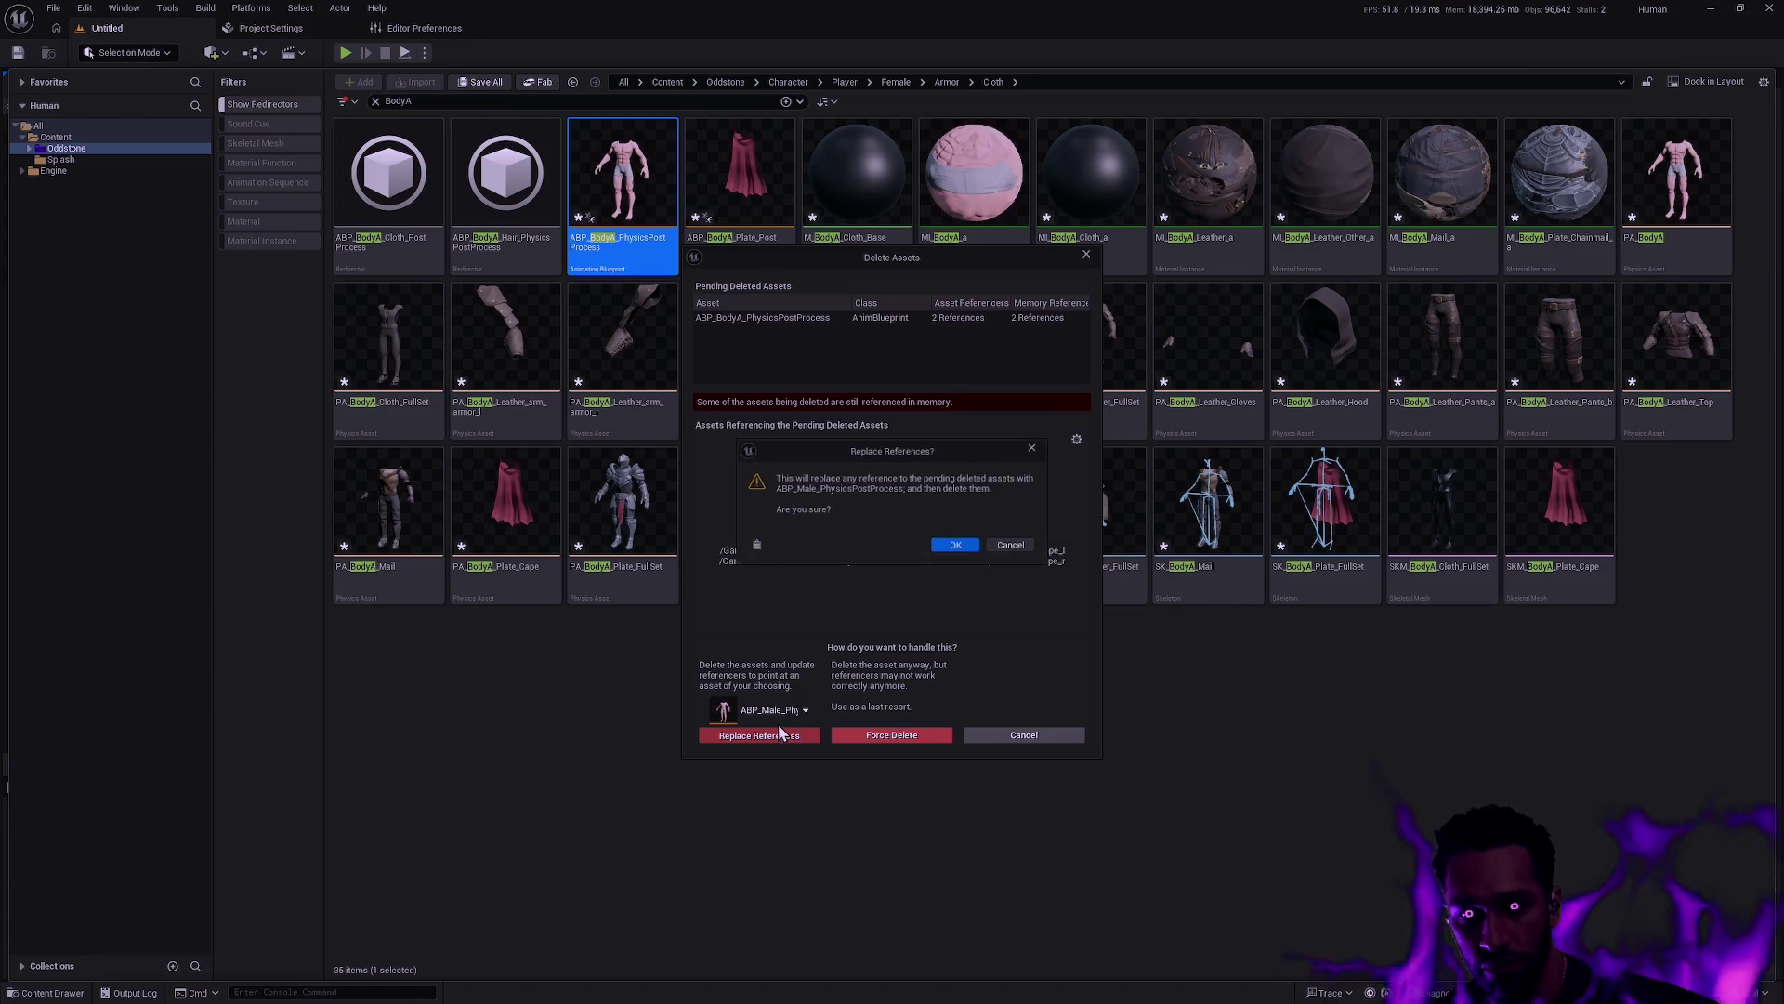
{"action": "left_click", "coordinate": [957, 544]}
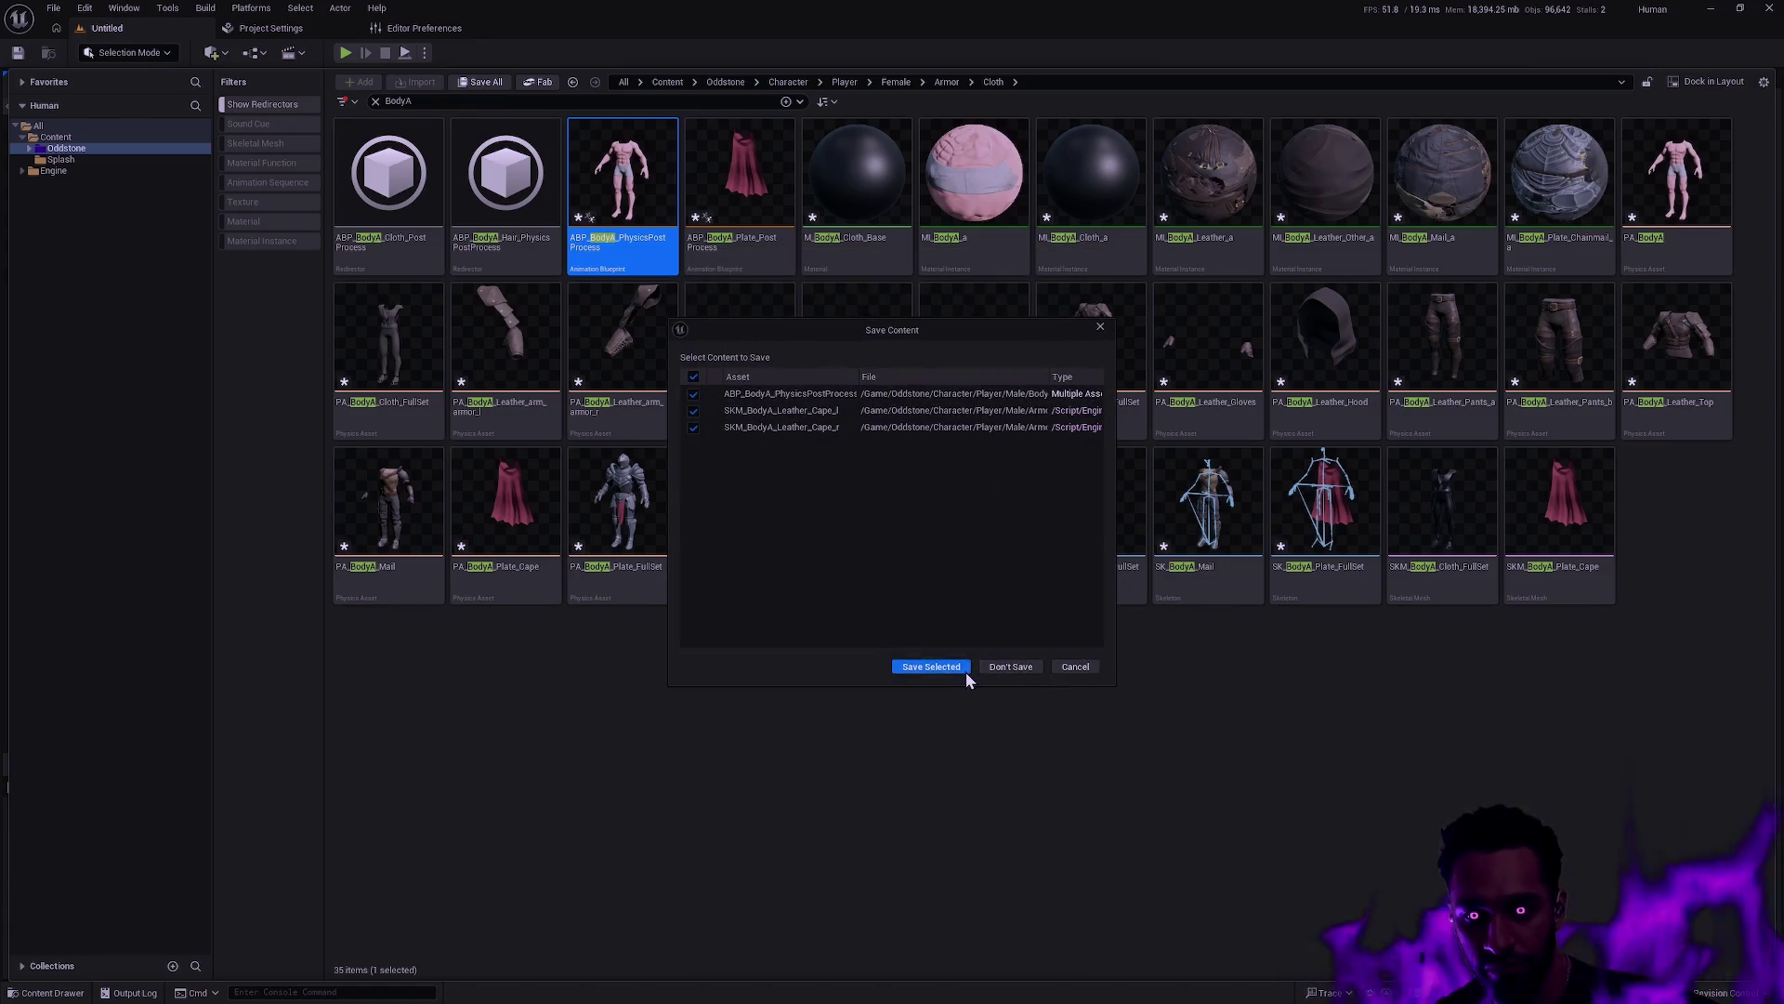
{"action": "left_click", "coordinate": [967, 669]}
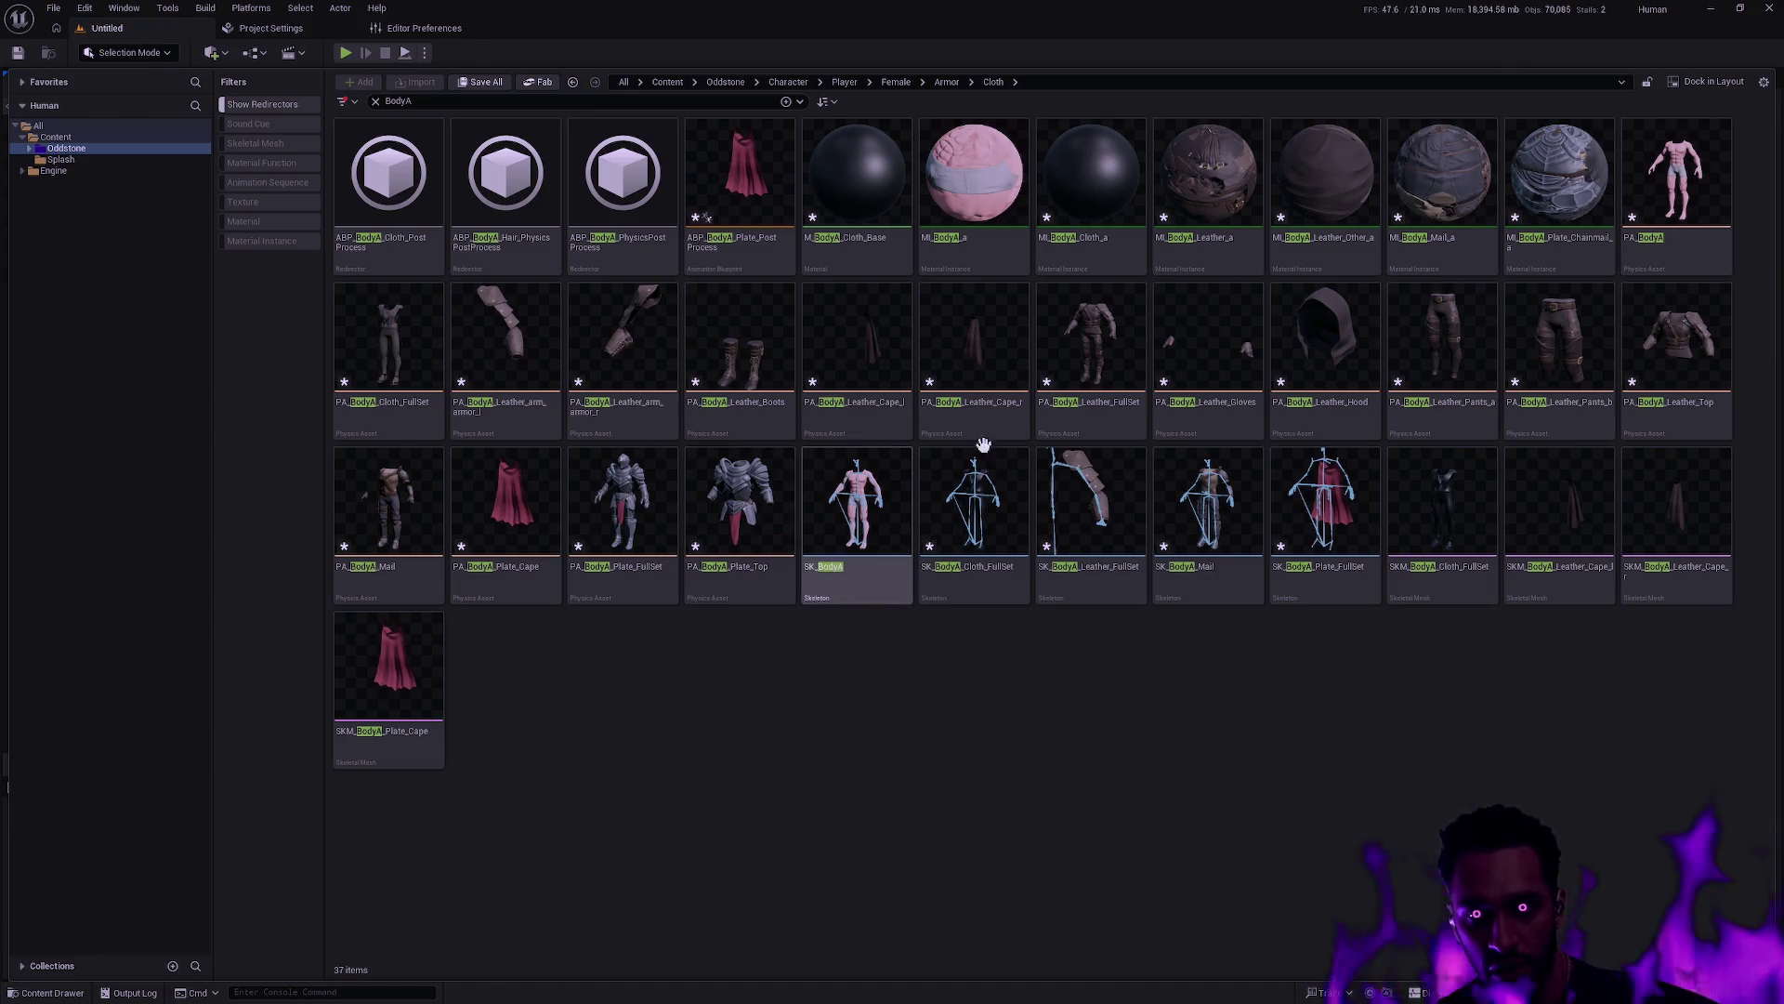
{"action": "left_click", "coordinate": [748, 251]}
{"action": "key", "text": "F2"}
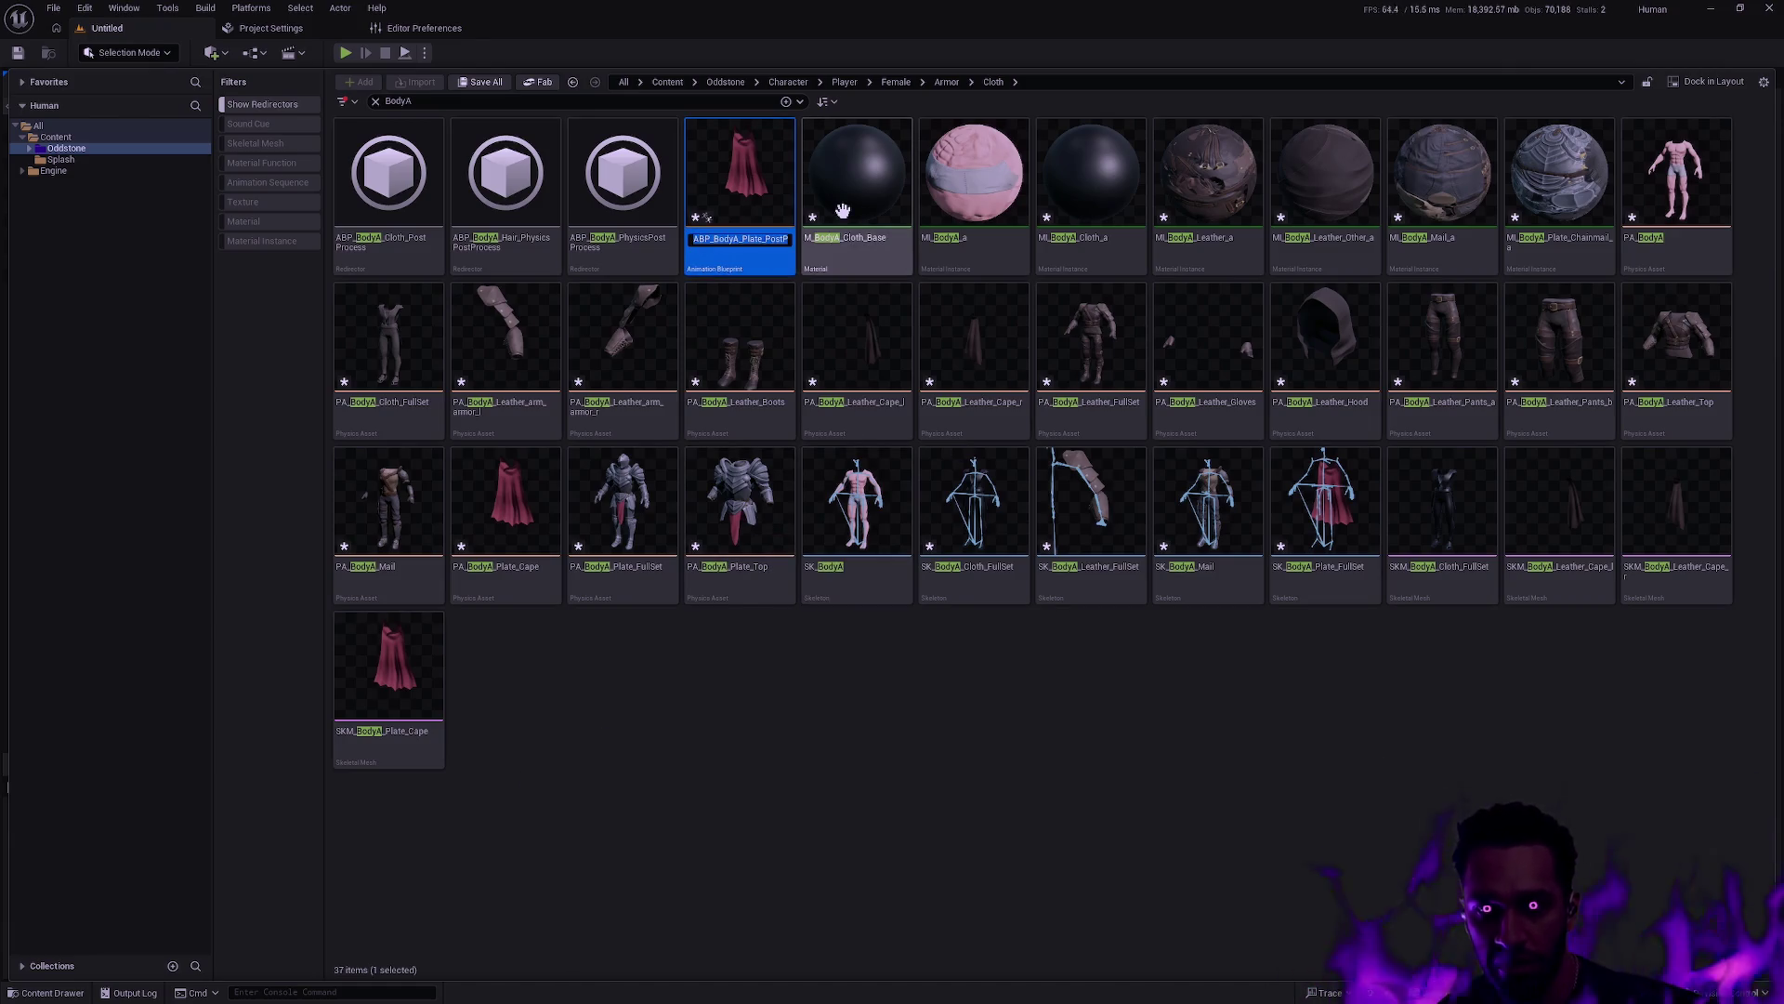
{"action": "key", "text": "End"}
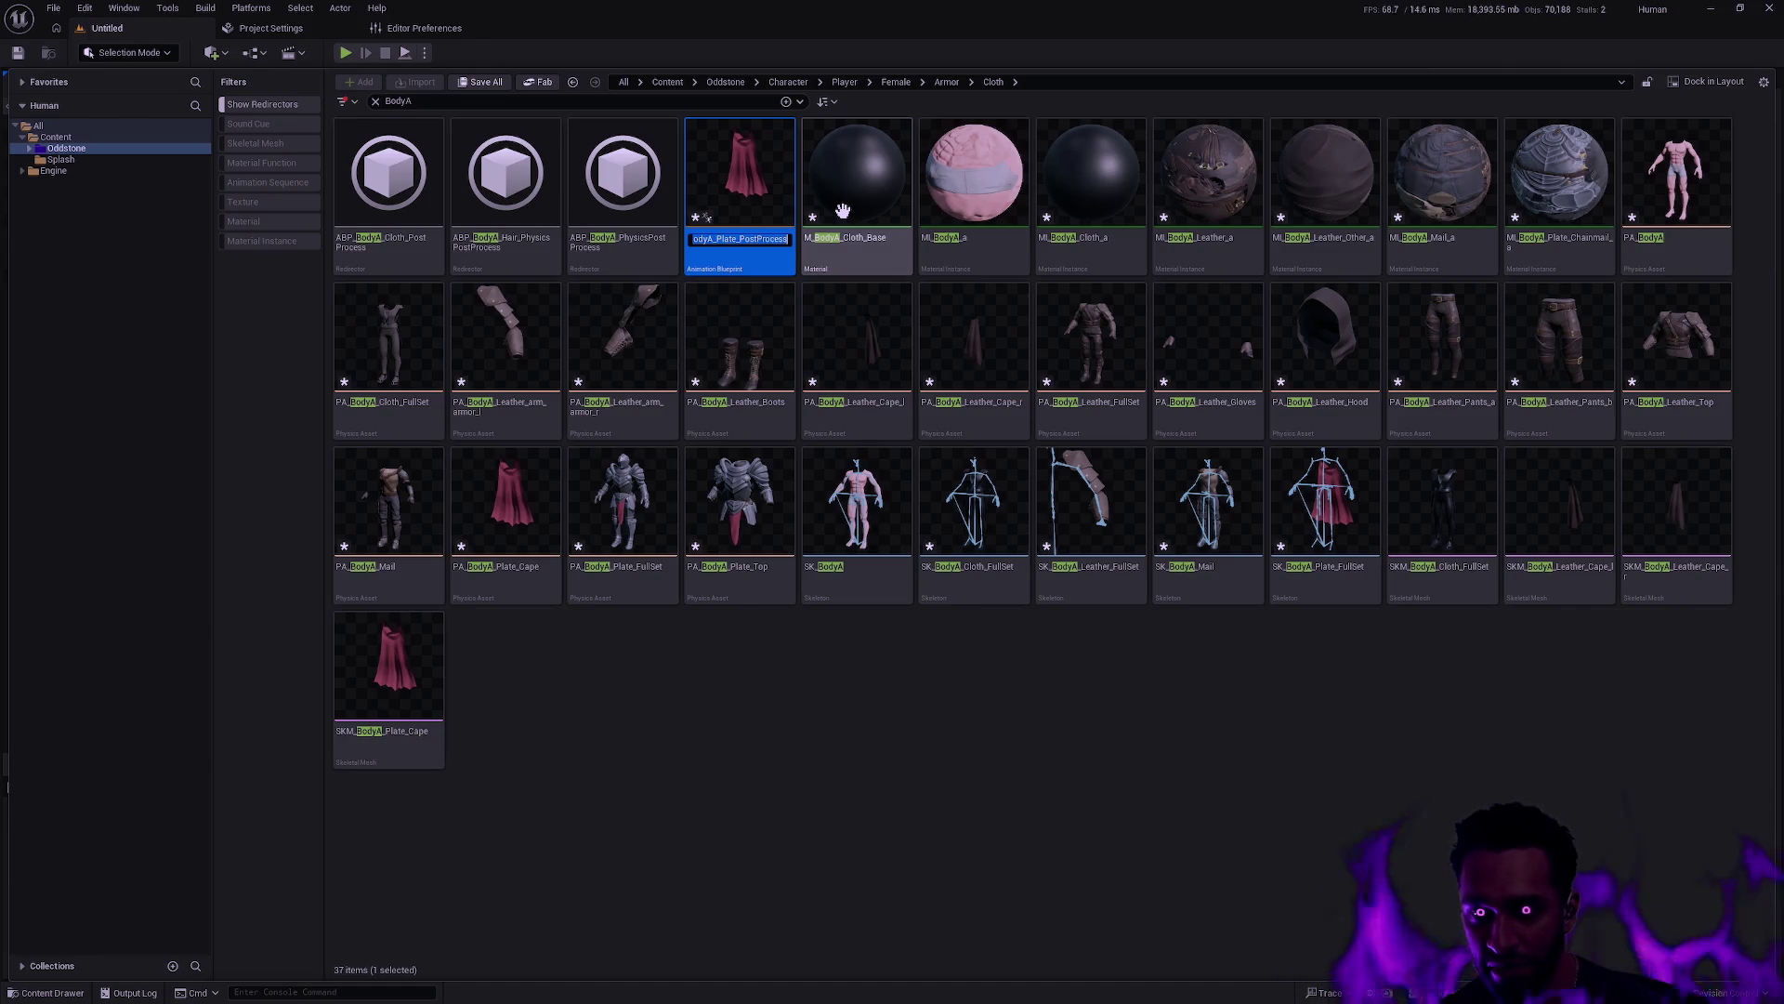
{"action": "right_click", "coordinate": [740, 249]}
{"action": "left_click", "coordinate": [671, 702]}
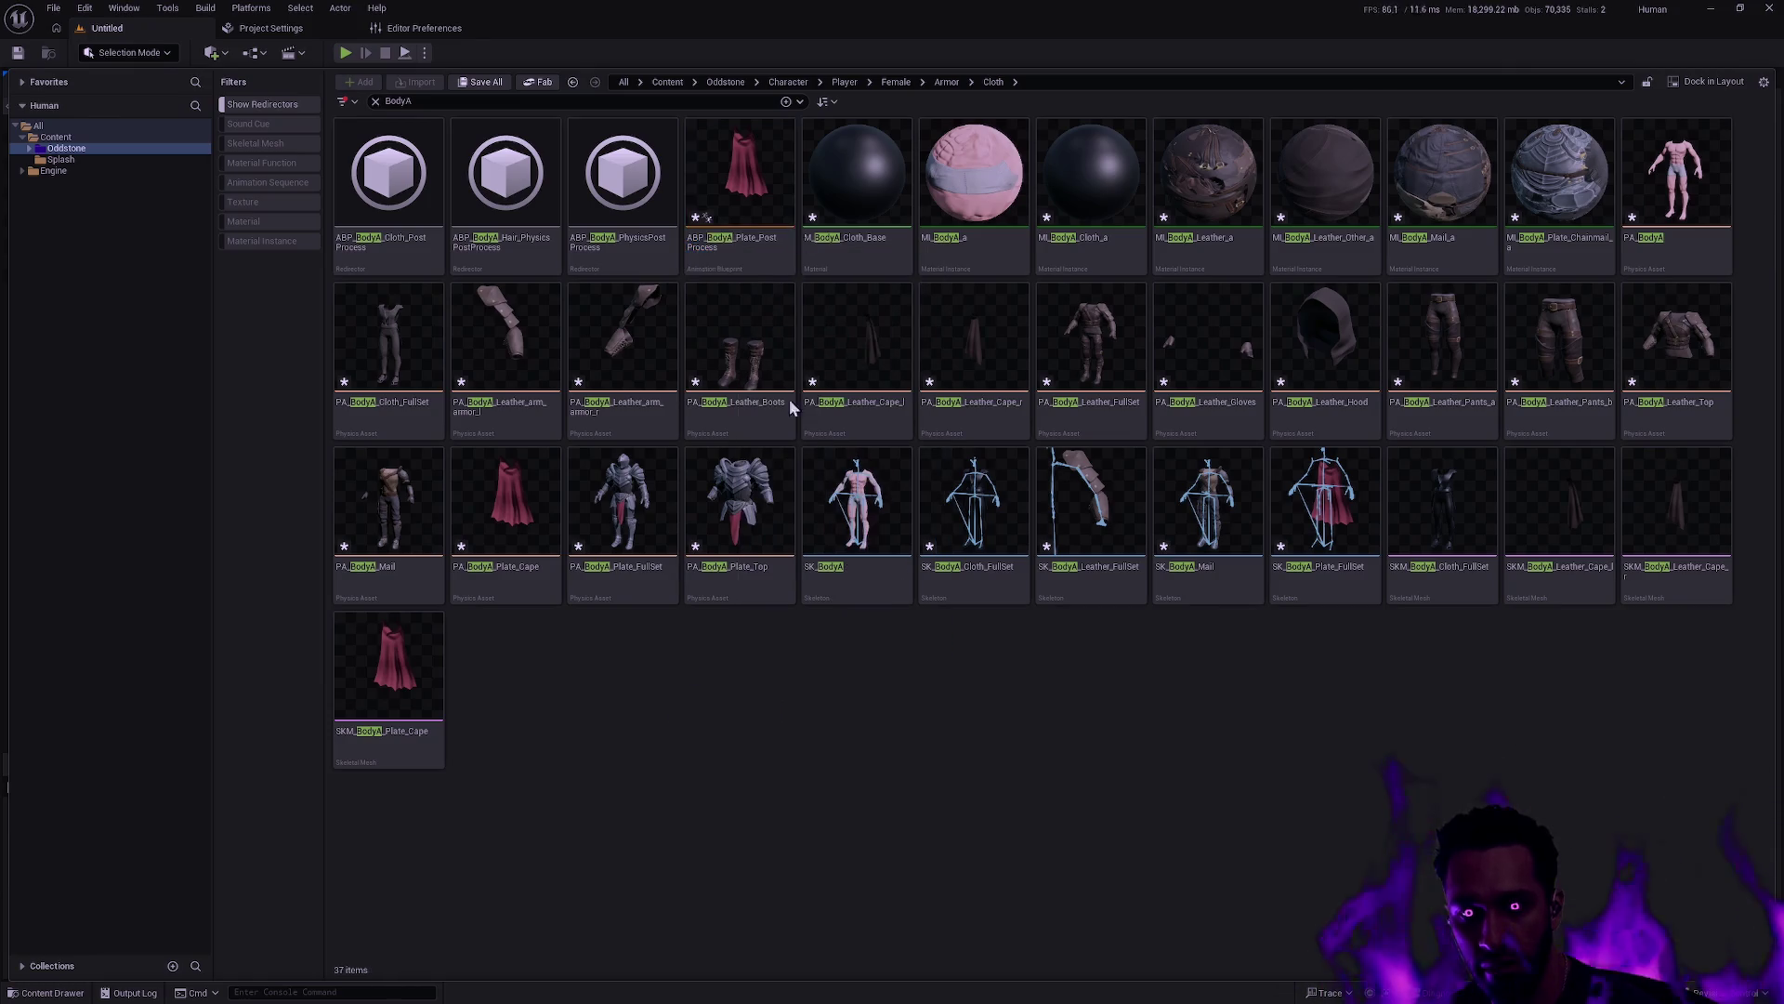
{"action": "left_click", "coordinate": [767, 177]}
{"action": "key", "text": "Delete"}
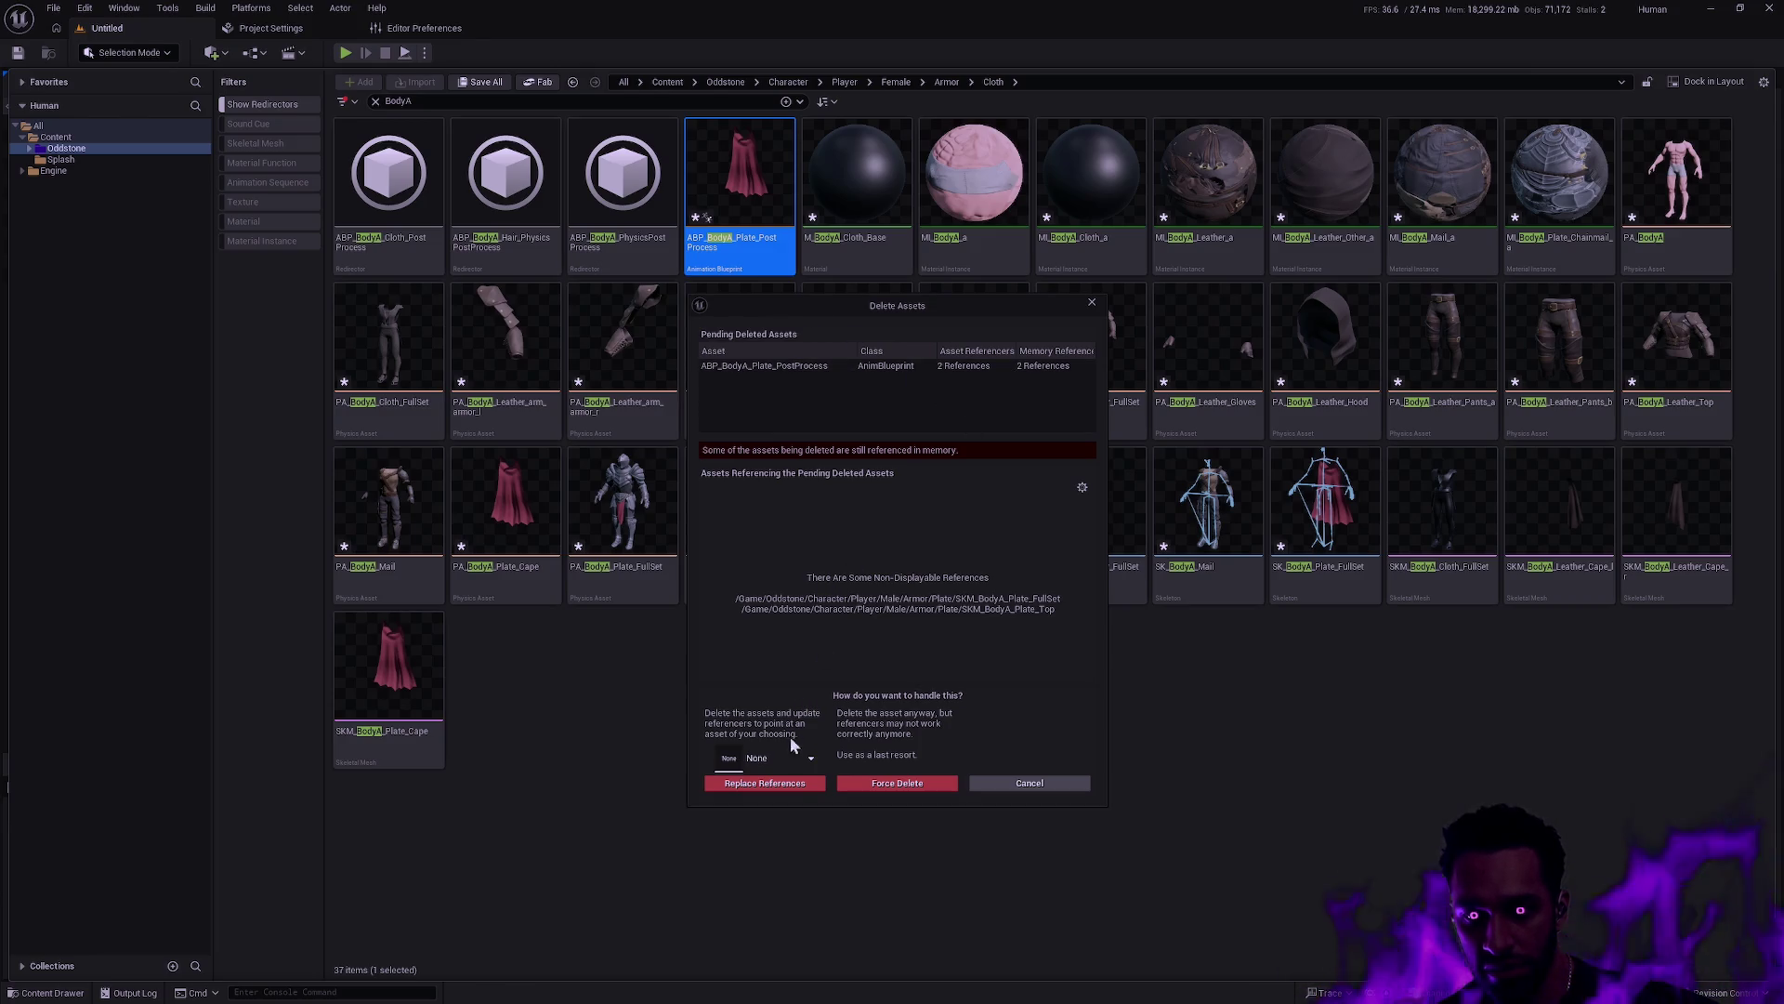
{"action": "left_click", "coordinate": [788, 760]}
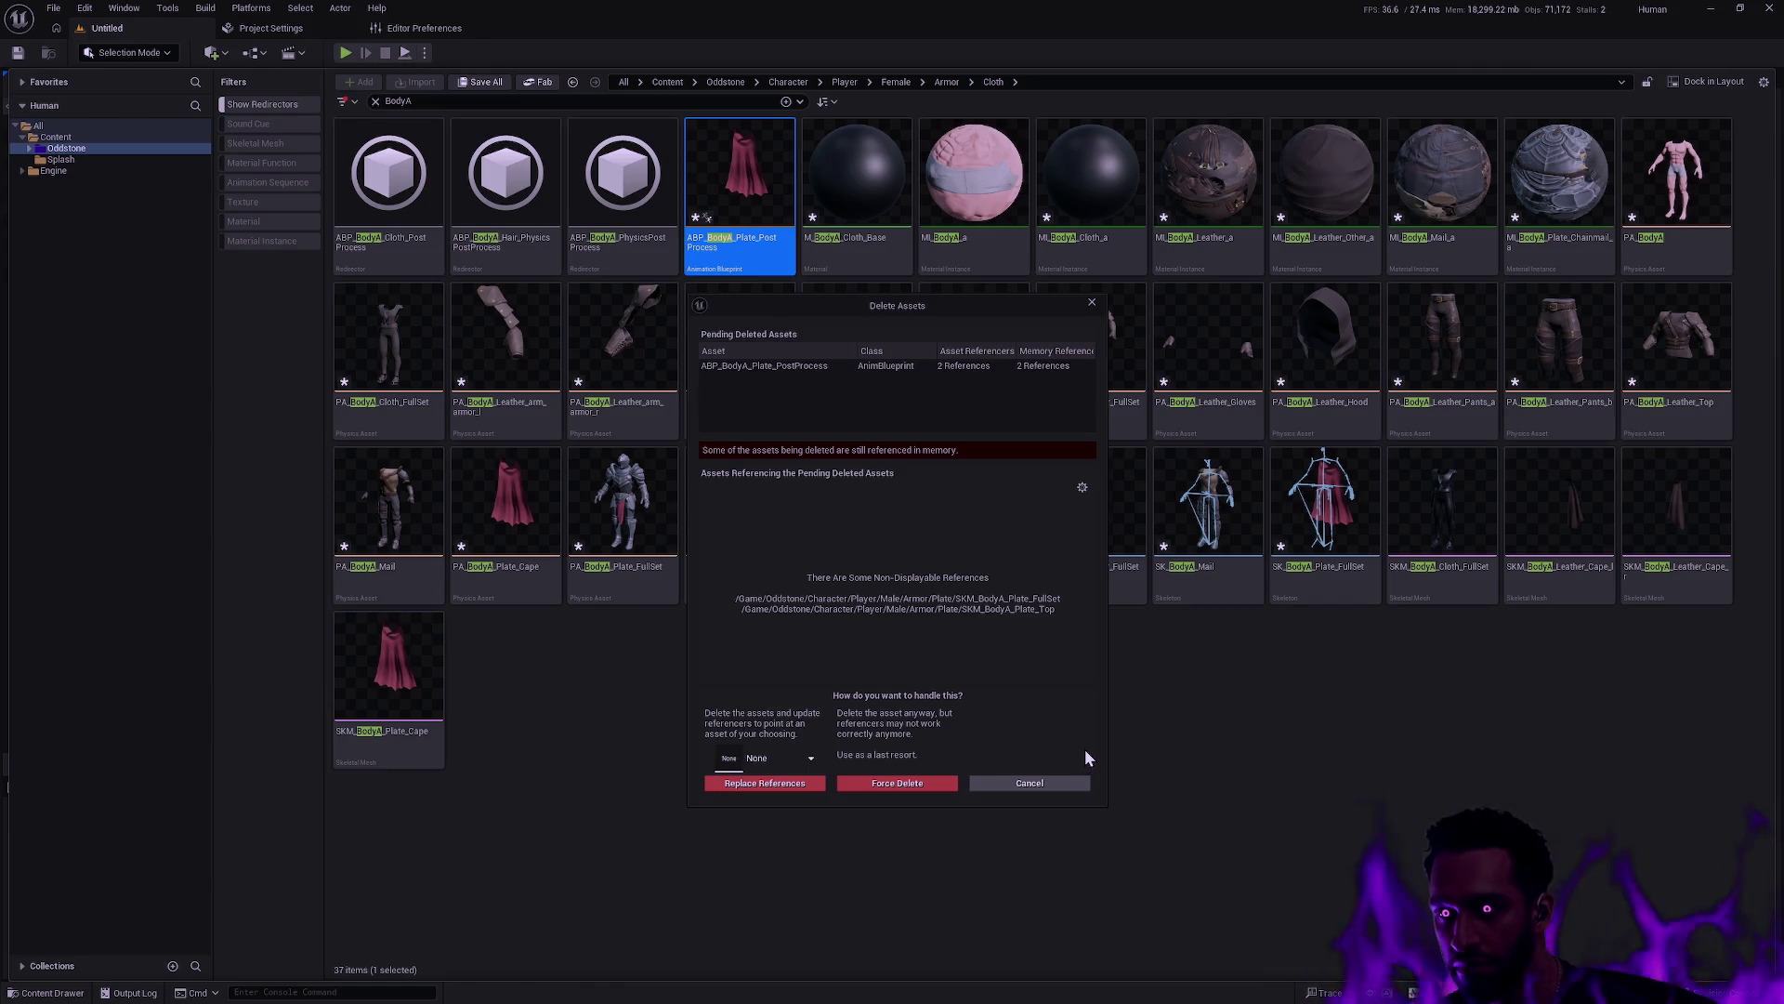
{"action": "left_click", "coordinate": [1060, 786]}
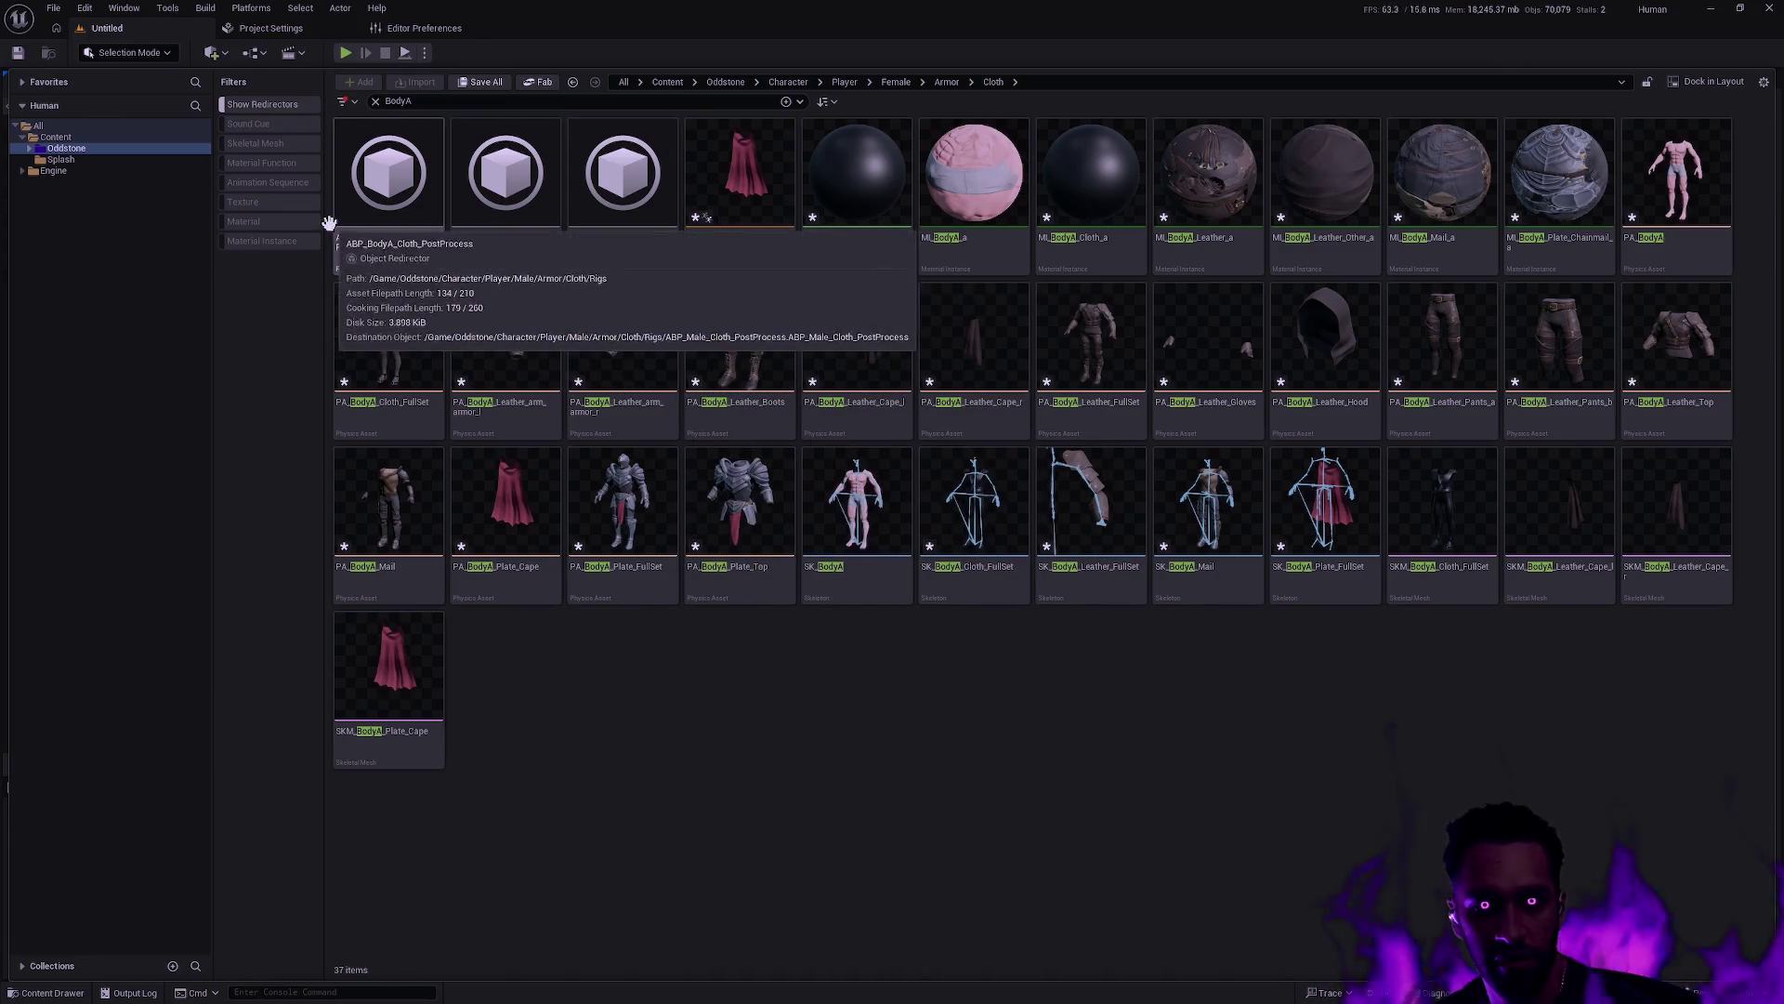
Force-delete the 34 BodyA assets from ABP_BodyA_Plate_PostProcess through SKM_BodyA_Plate_Cape
{"action": "left_click", "coordinate": [783, 214]}
{"action": "left_click", "coordinate": [414, 685], "text": "shift"}
{"action": "key", "text": "Delete"}
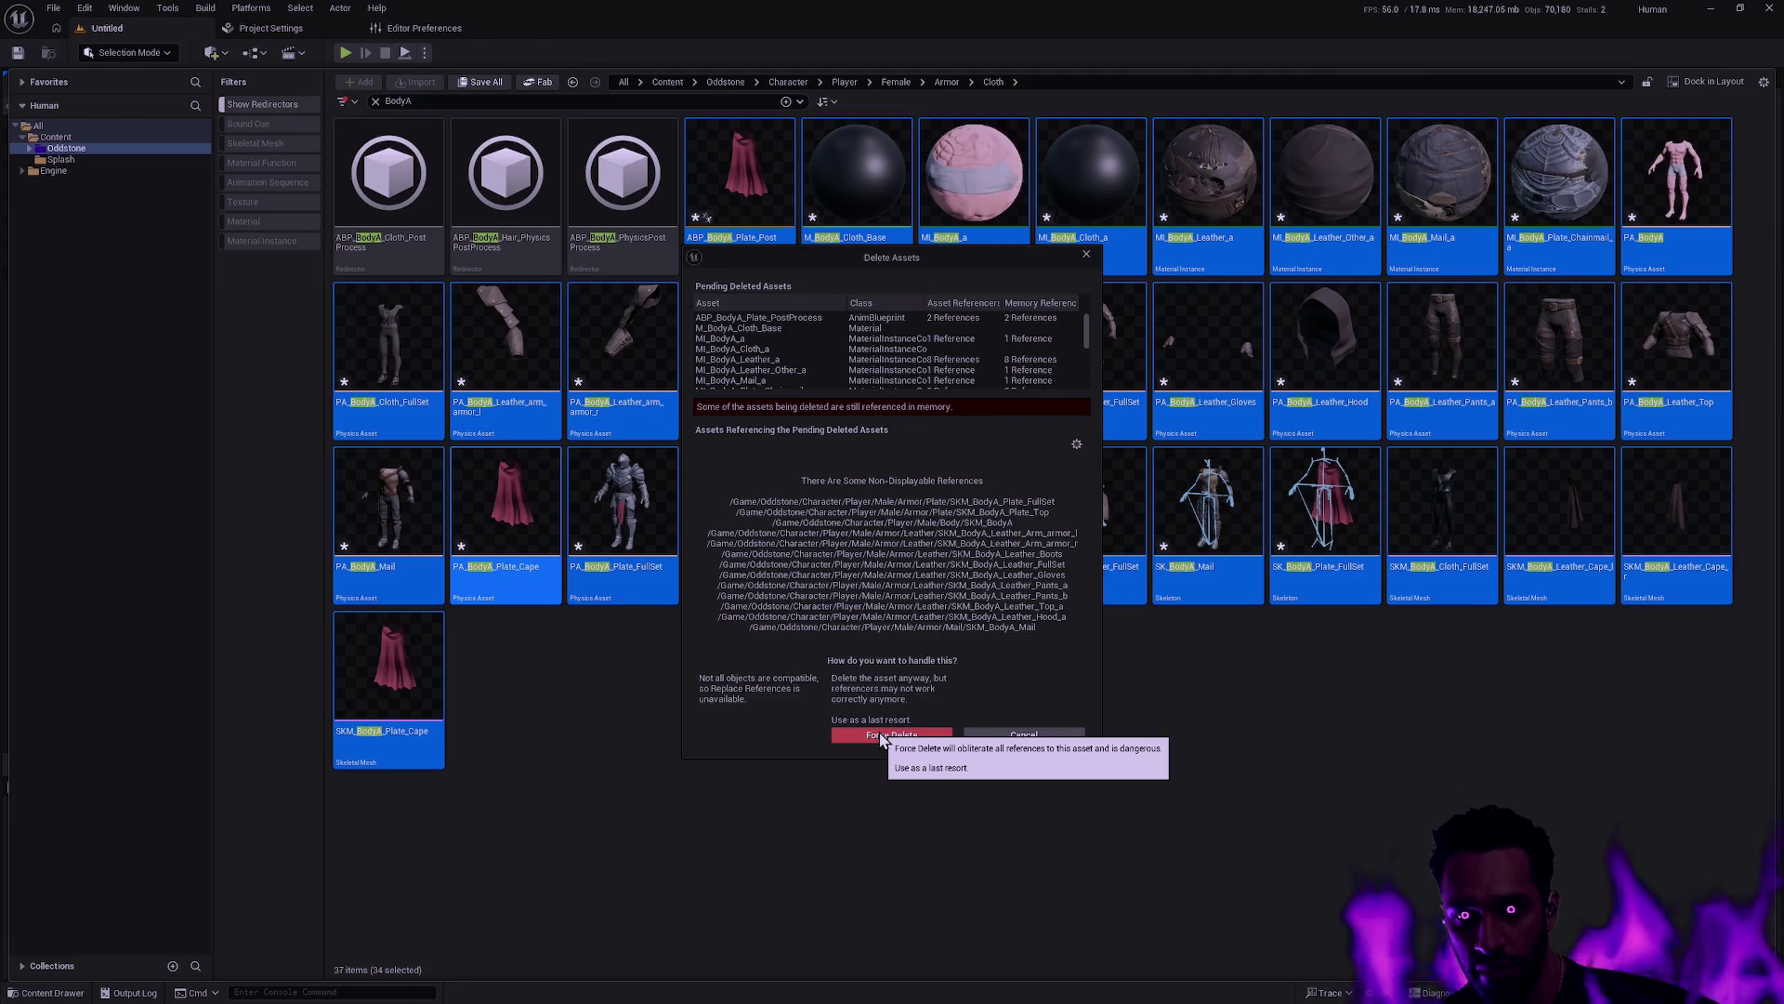
{"action": "left_click", "coordinate": [883, 736]}
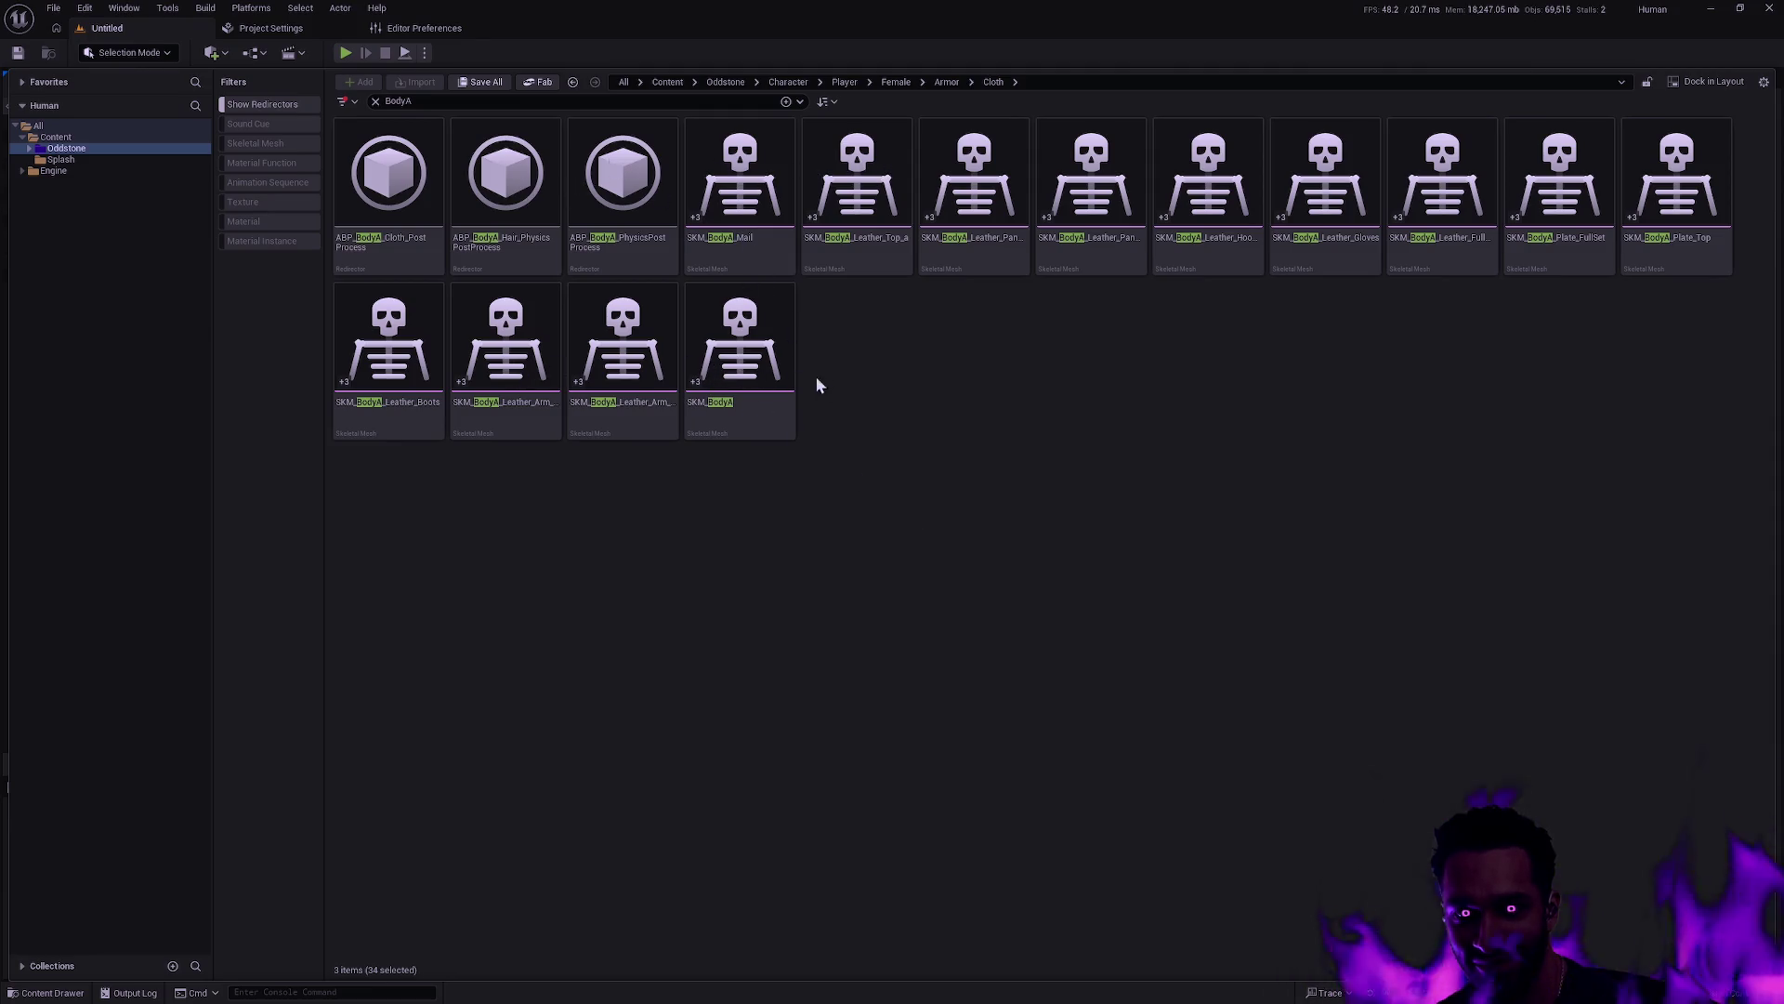
Select all thirteen SKM_BodyA skeletal meshes in Cloth and delete them
{"action": "left_click", "coordinate": [1408, 237]}
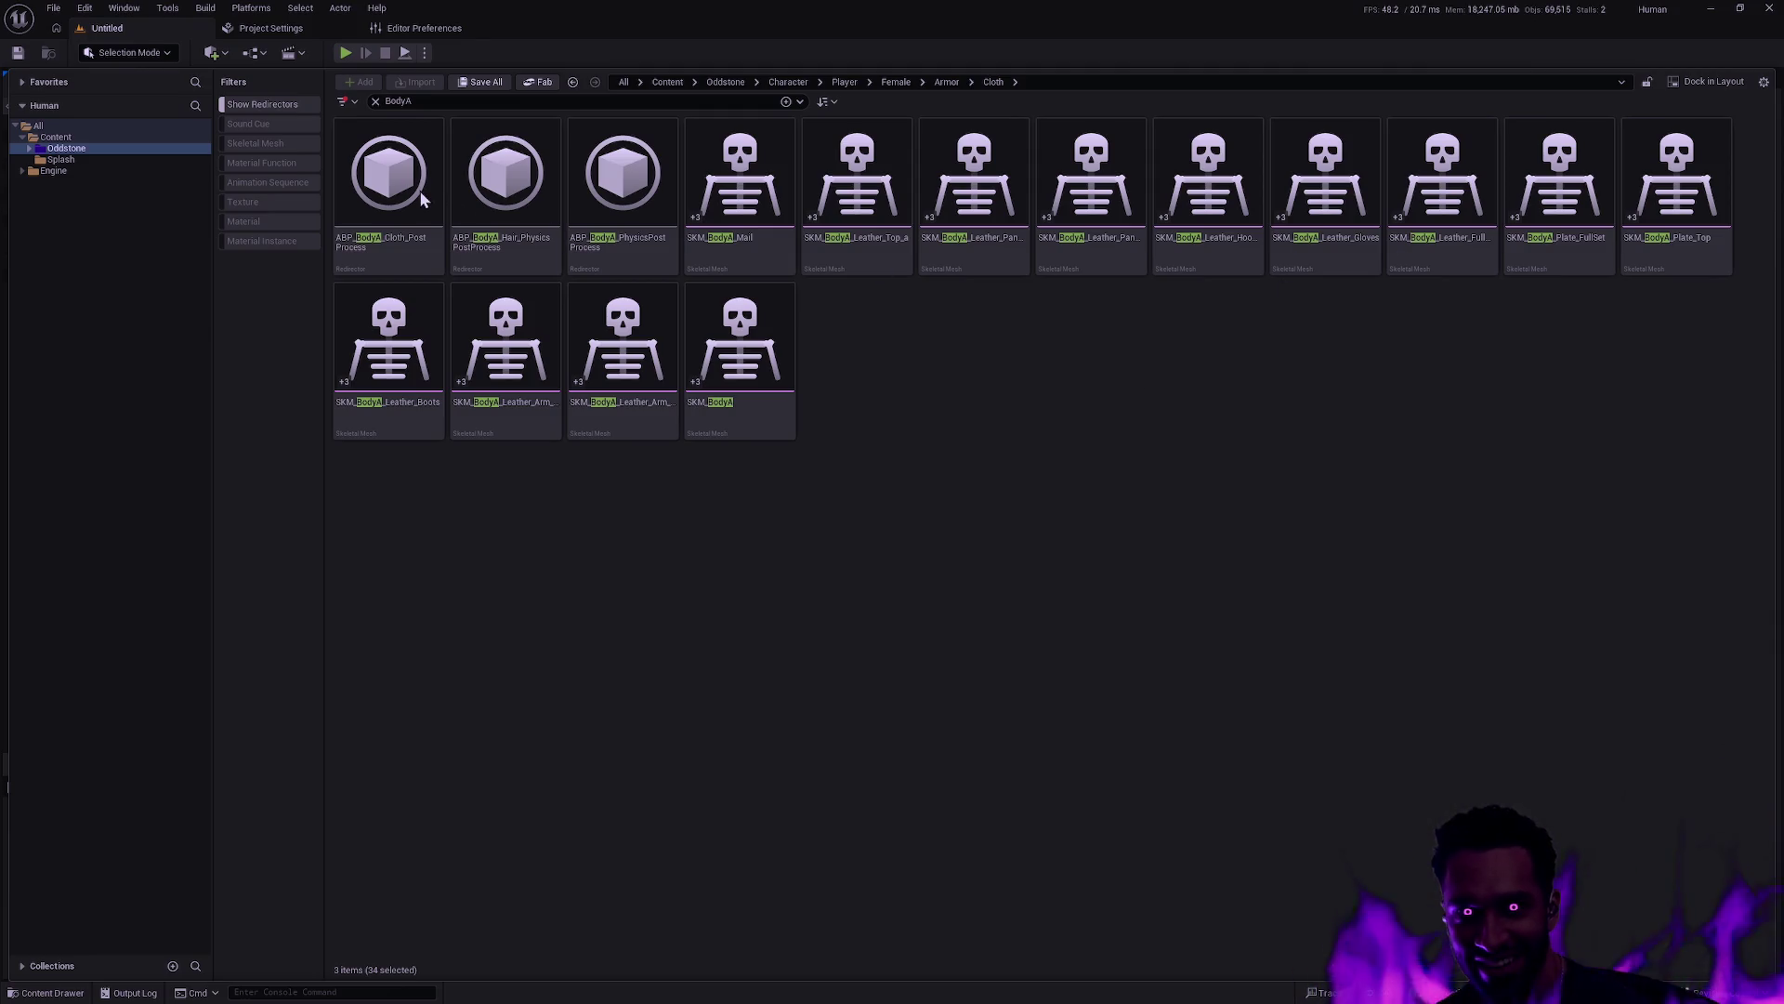
{"action": "left_click", "coordinate": [960, 353]}
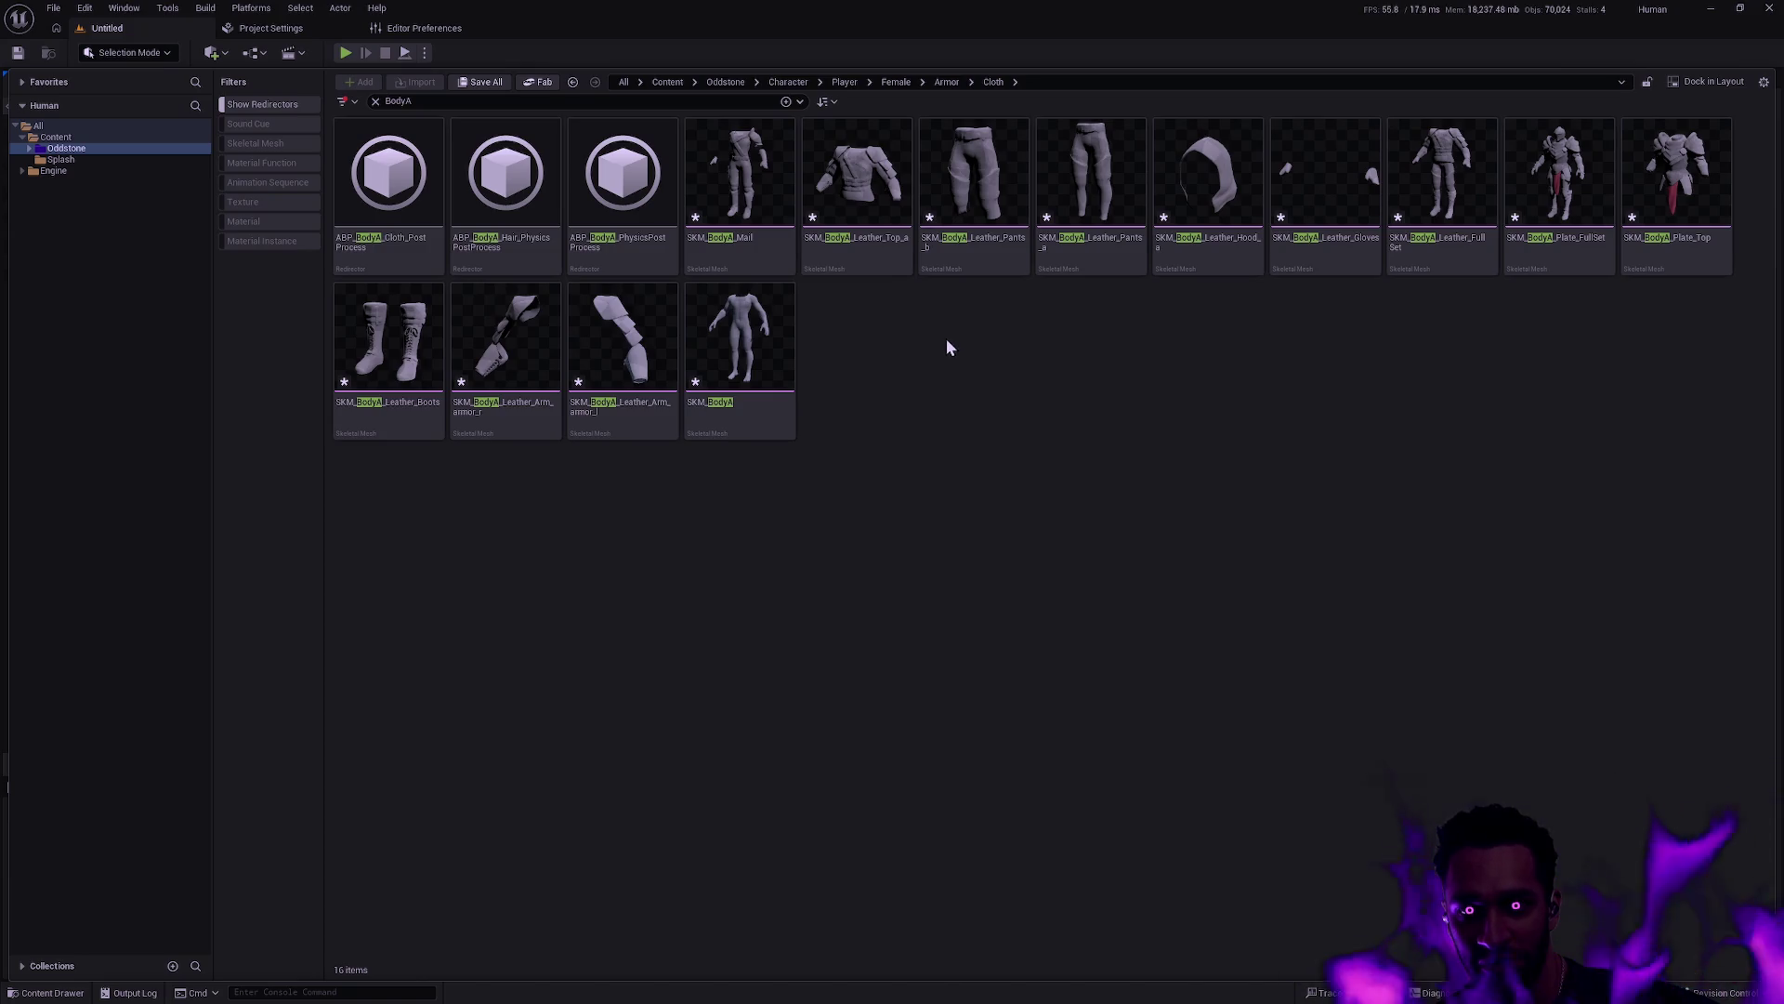
{"action": "left_click", "coordinate": [741, 351]}
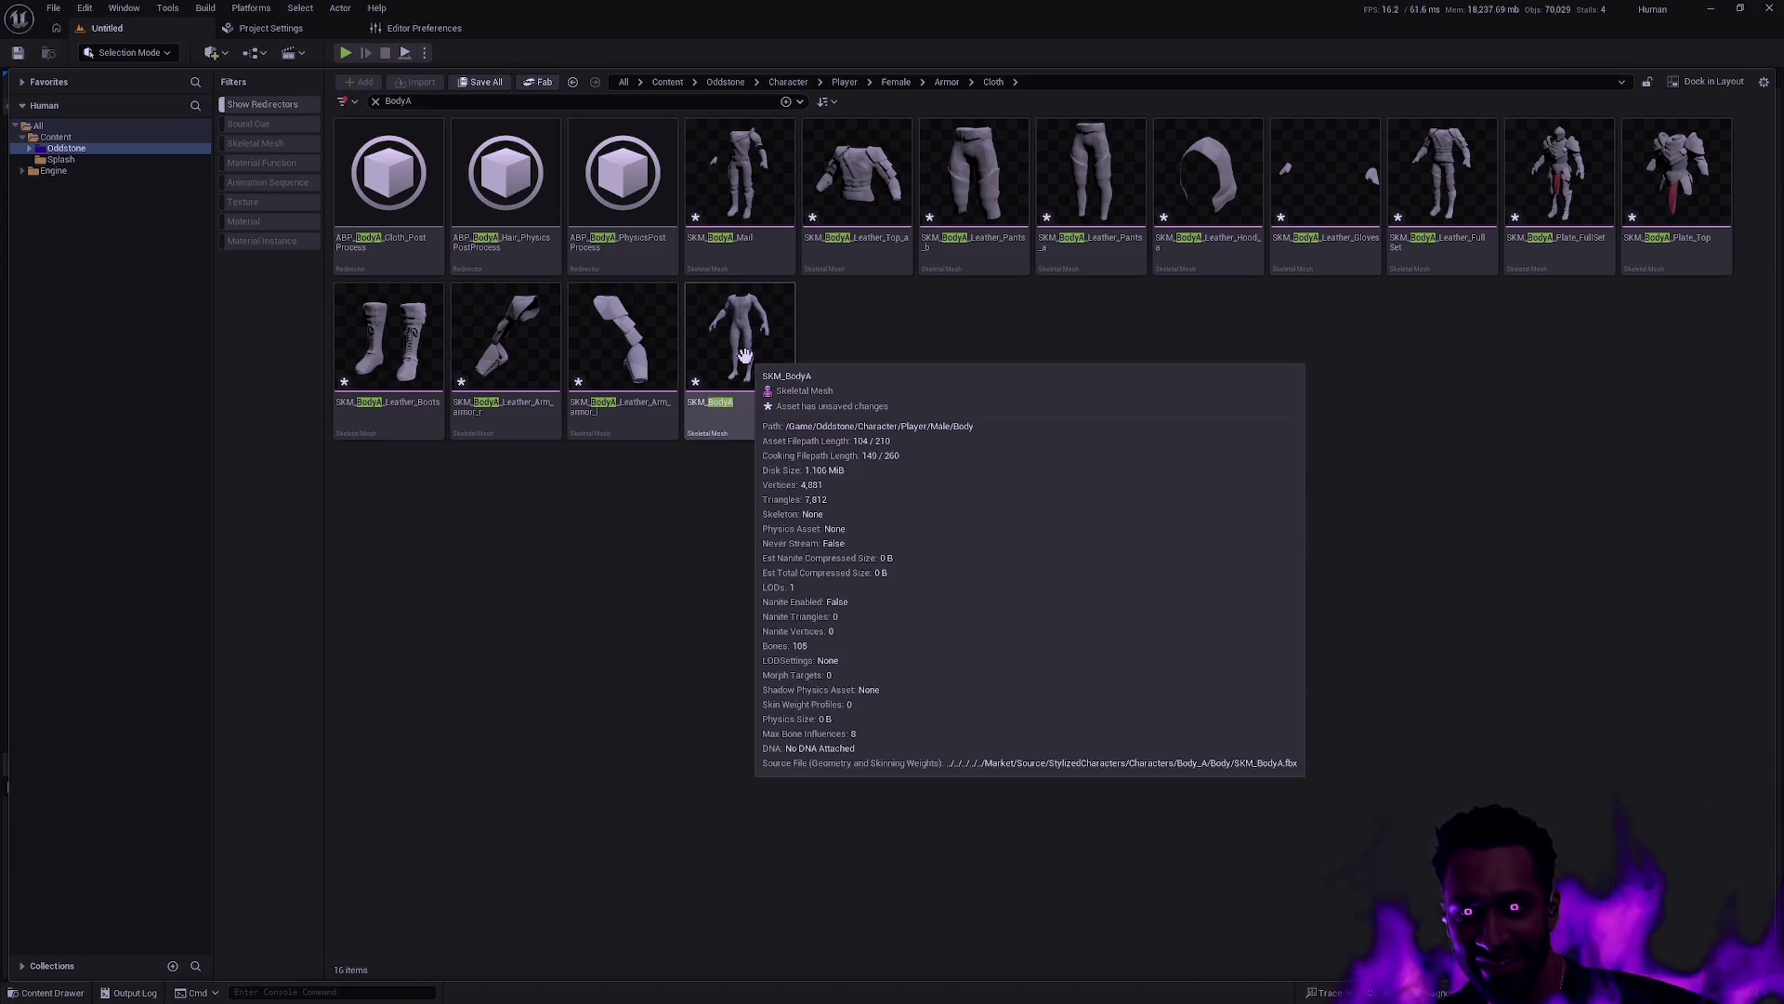
{"action": "left_click", "coordinate": [743, 266], "text": "shift"}
{"action": "key", "text": "Delete"}
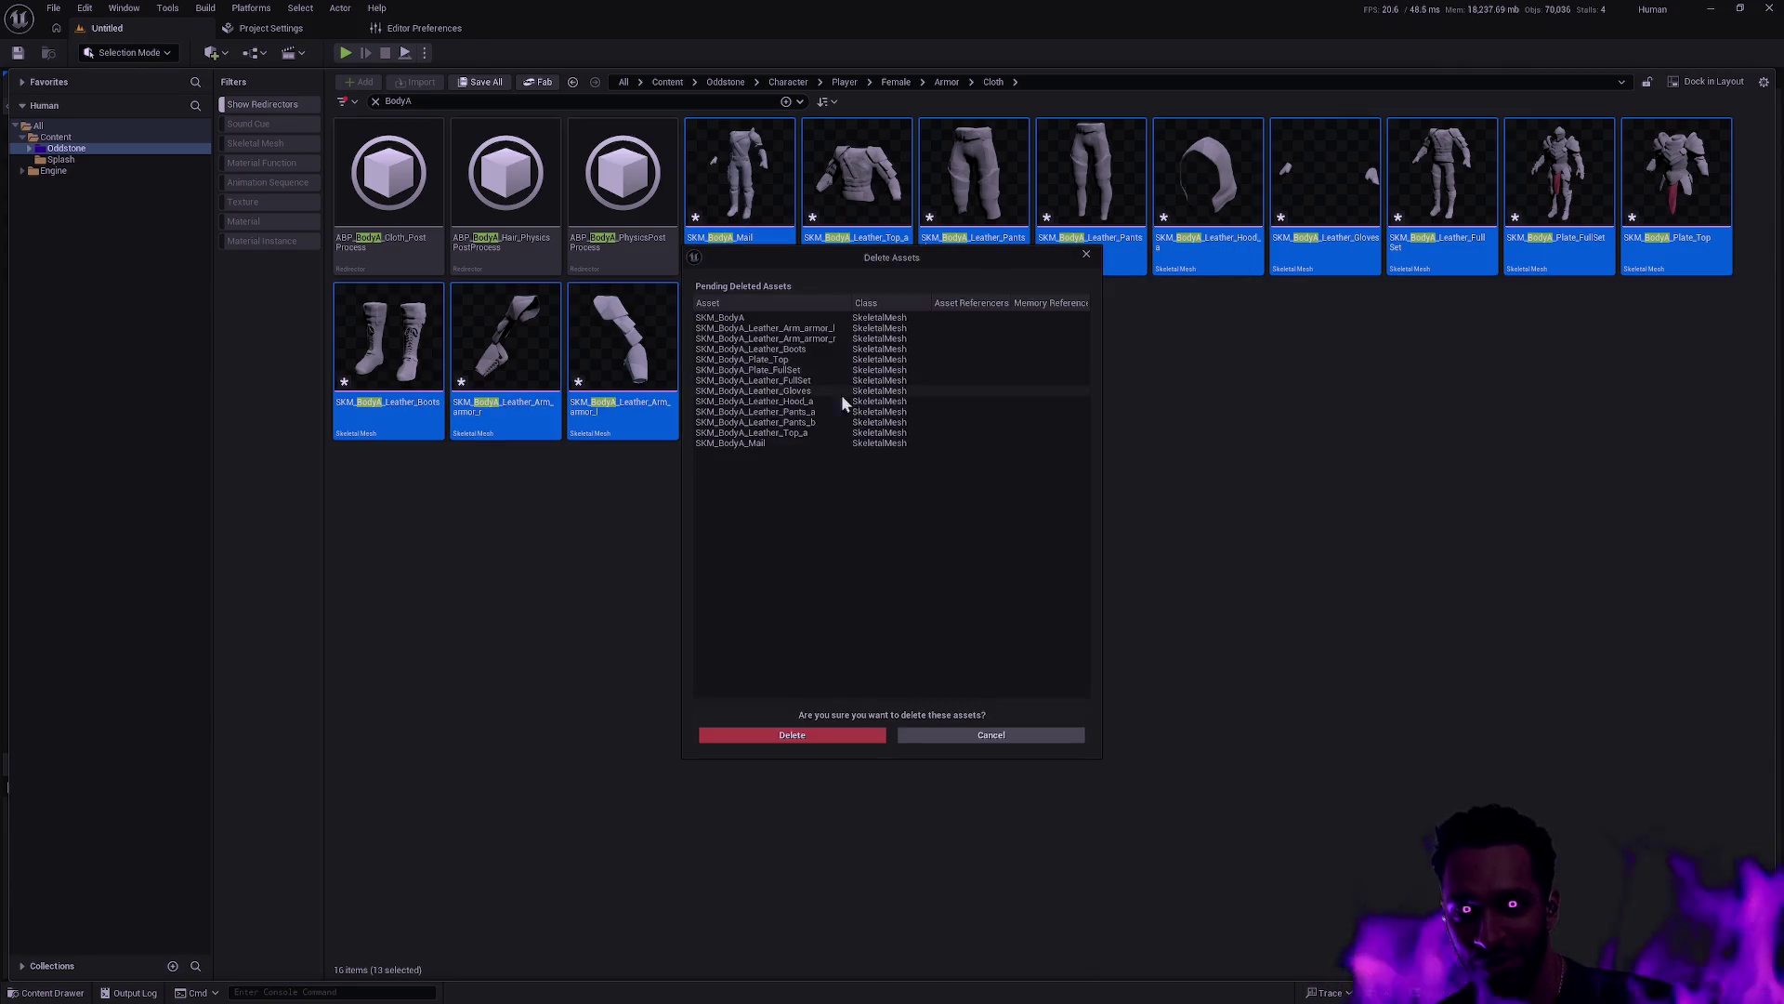
{"action": "left_click", "coordinate": [826, 736]}
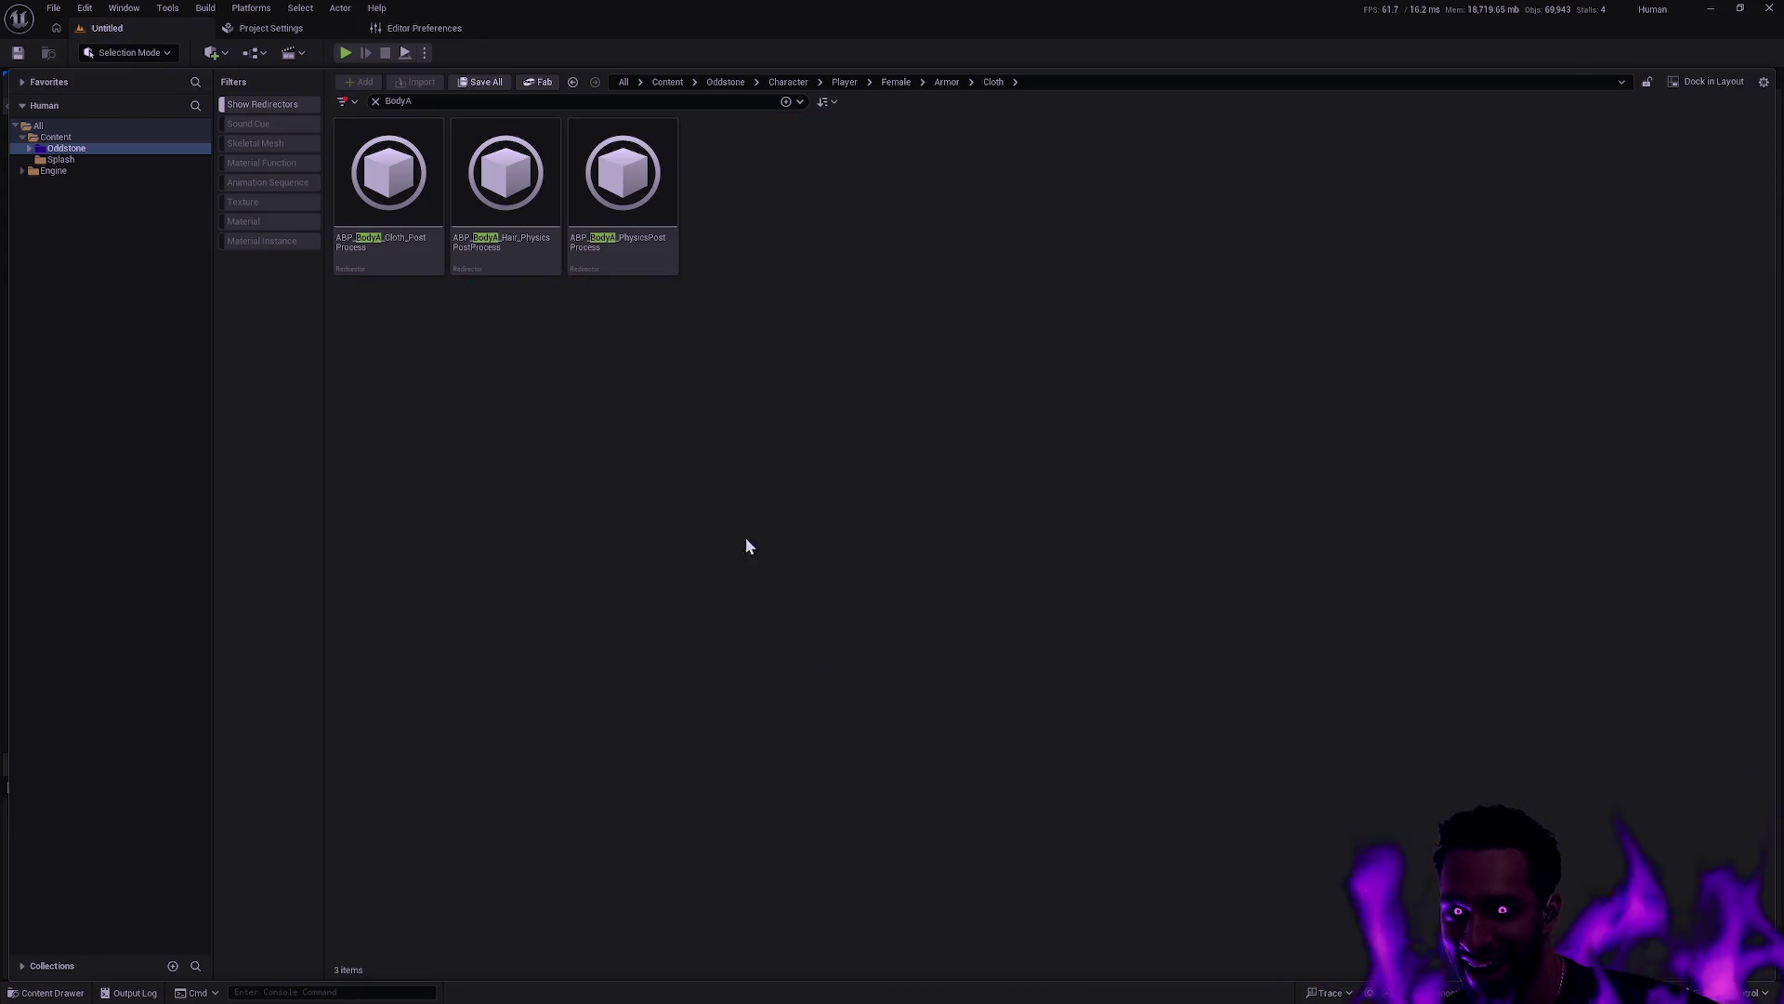
Fix up the leftover BodyA redirectors in the Oddstone folder
{"action": "right_click", "coordinate": [70, 148]}
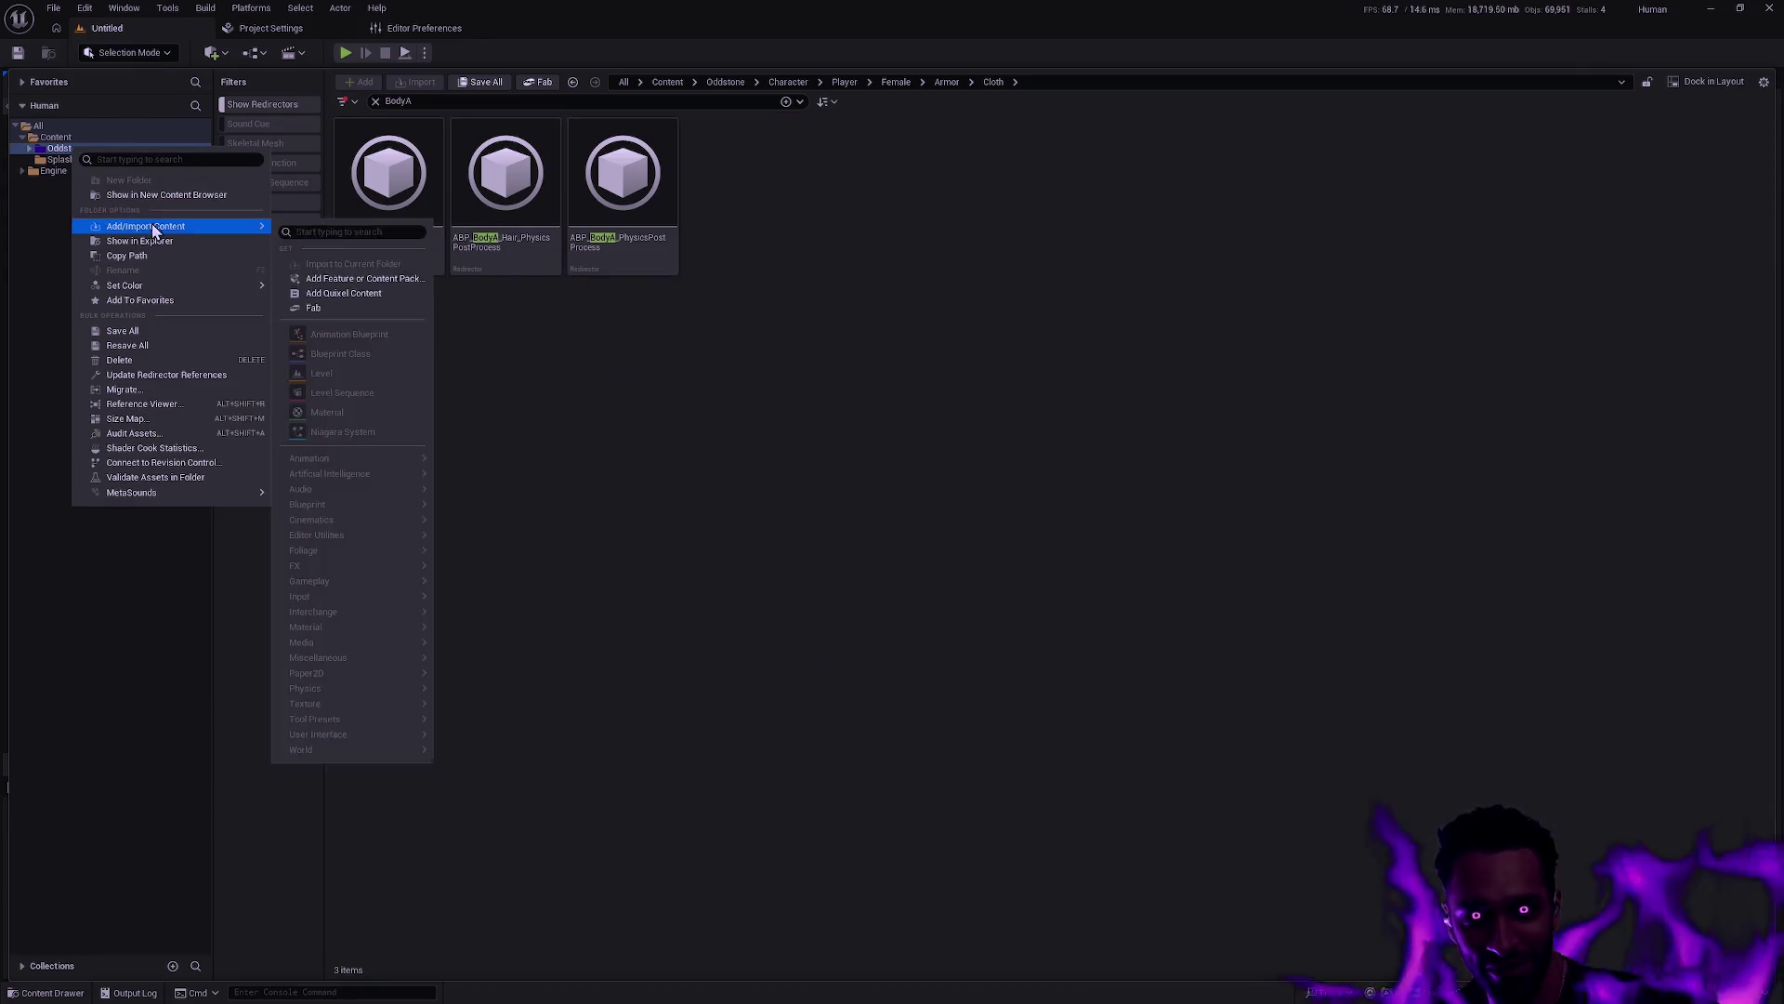
{"action": "left_click", "coordinate": [177, 360]}
{"action": "left_click", "coordinate": [817, 771]}
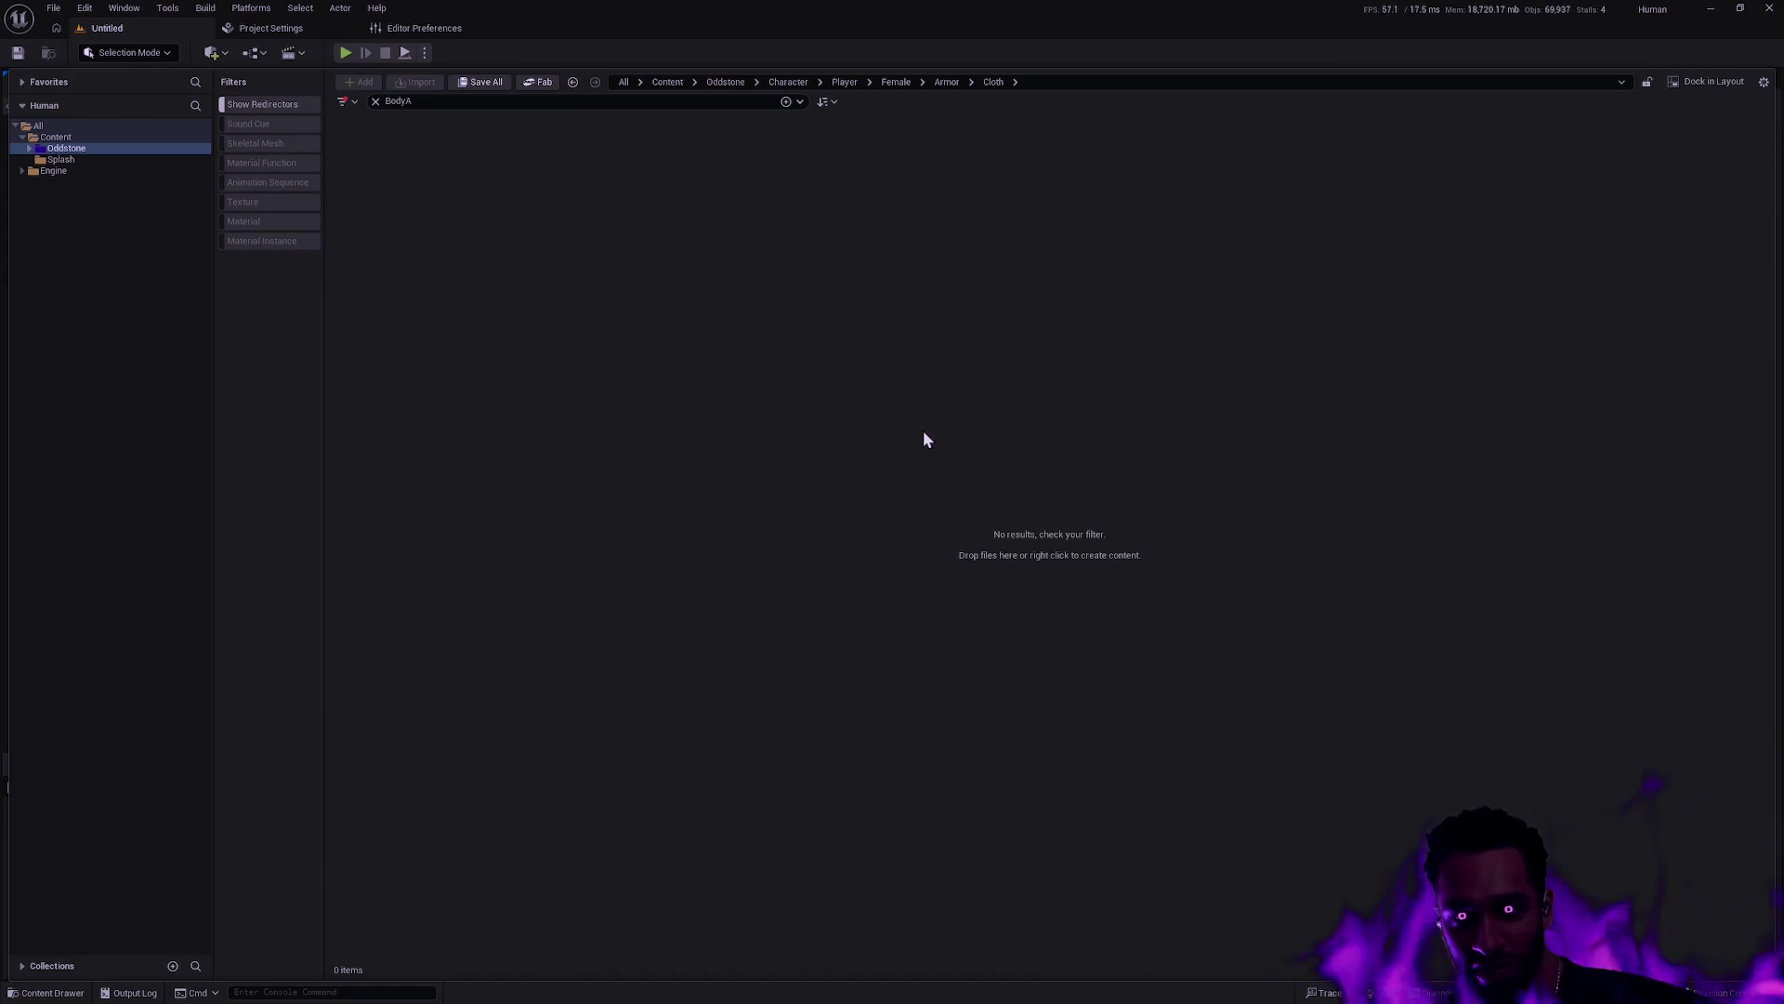
Expand and collapse the Oddstone folder tree, then show the Oddstone folder contents
{"action": "left_click", "coordinate": [28, 147], "text": "shift"}
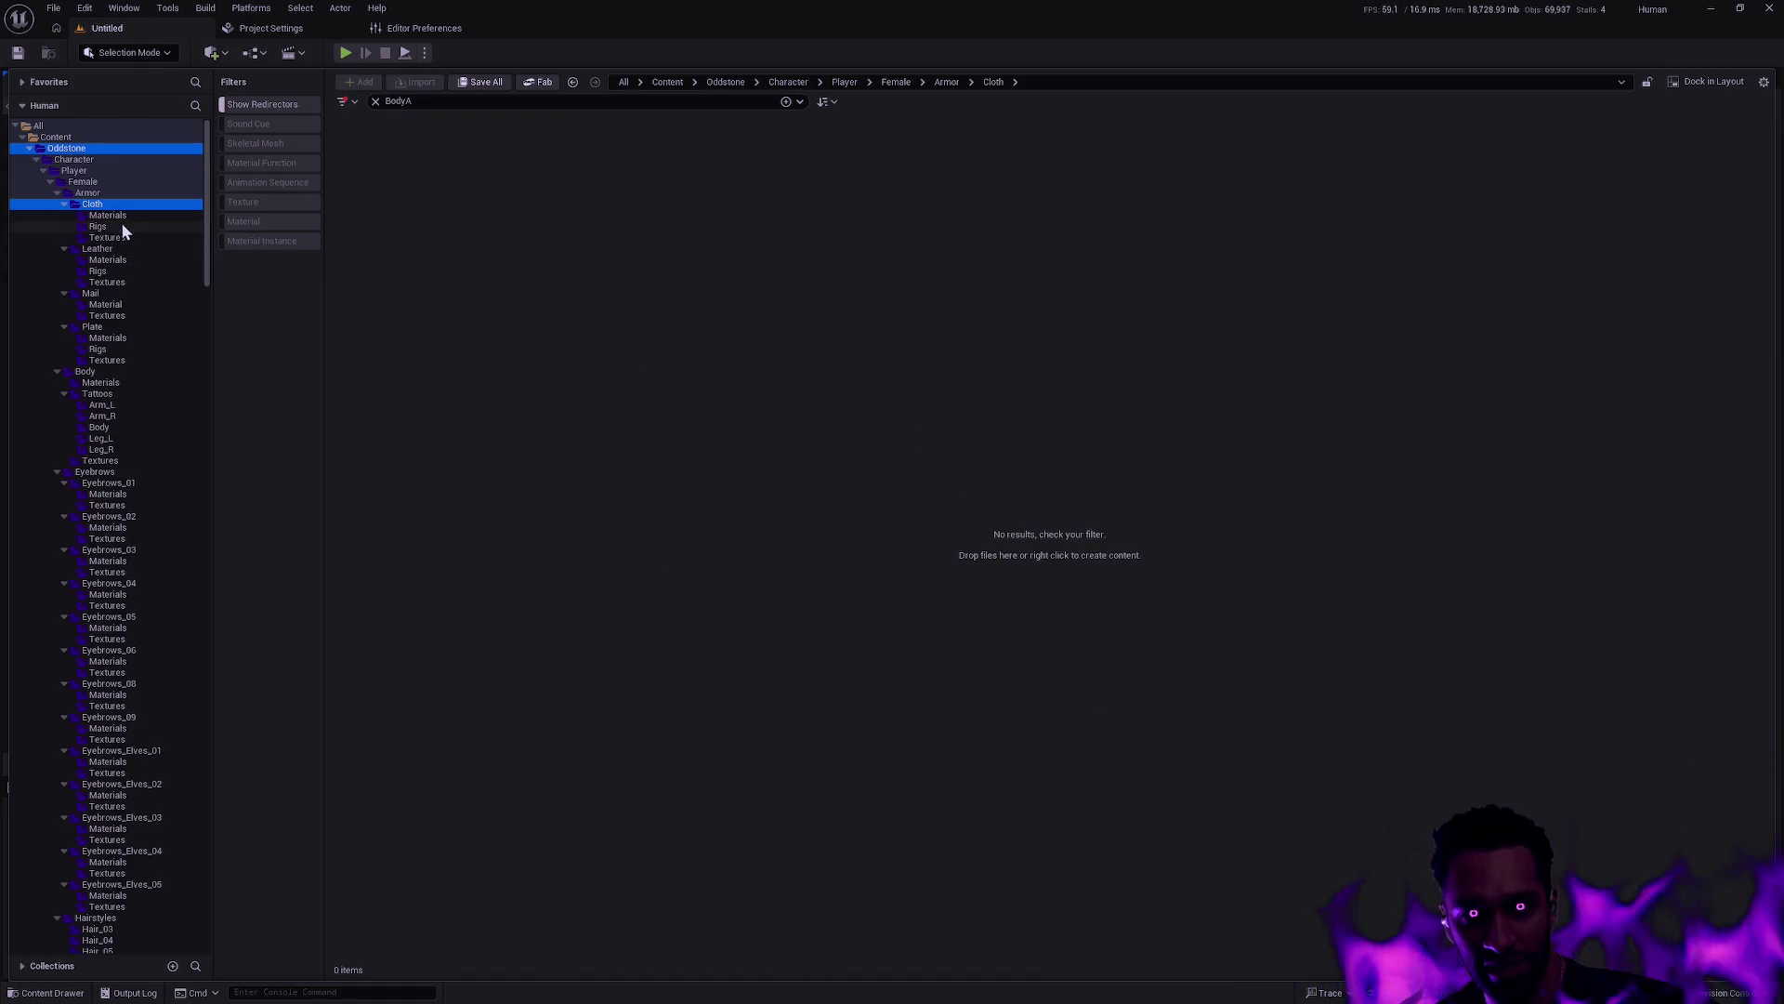
{"action": "left_click", "coordinate": [60, 394]}
{"action": "left_click", "coordinate": [58, 372]}
{"action": "left_click", "coordinate": [59, 382]}
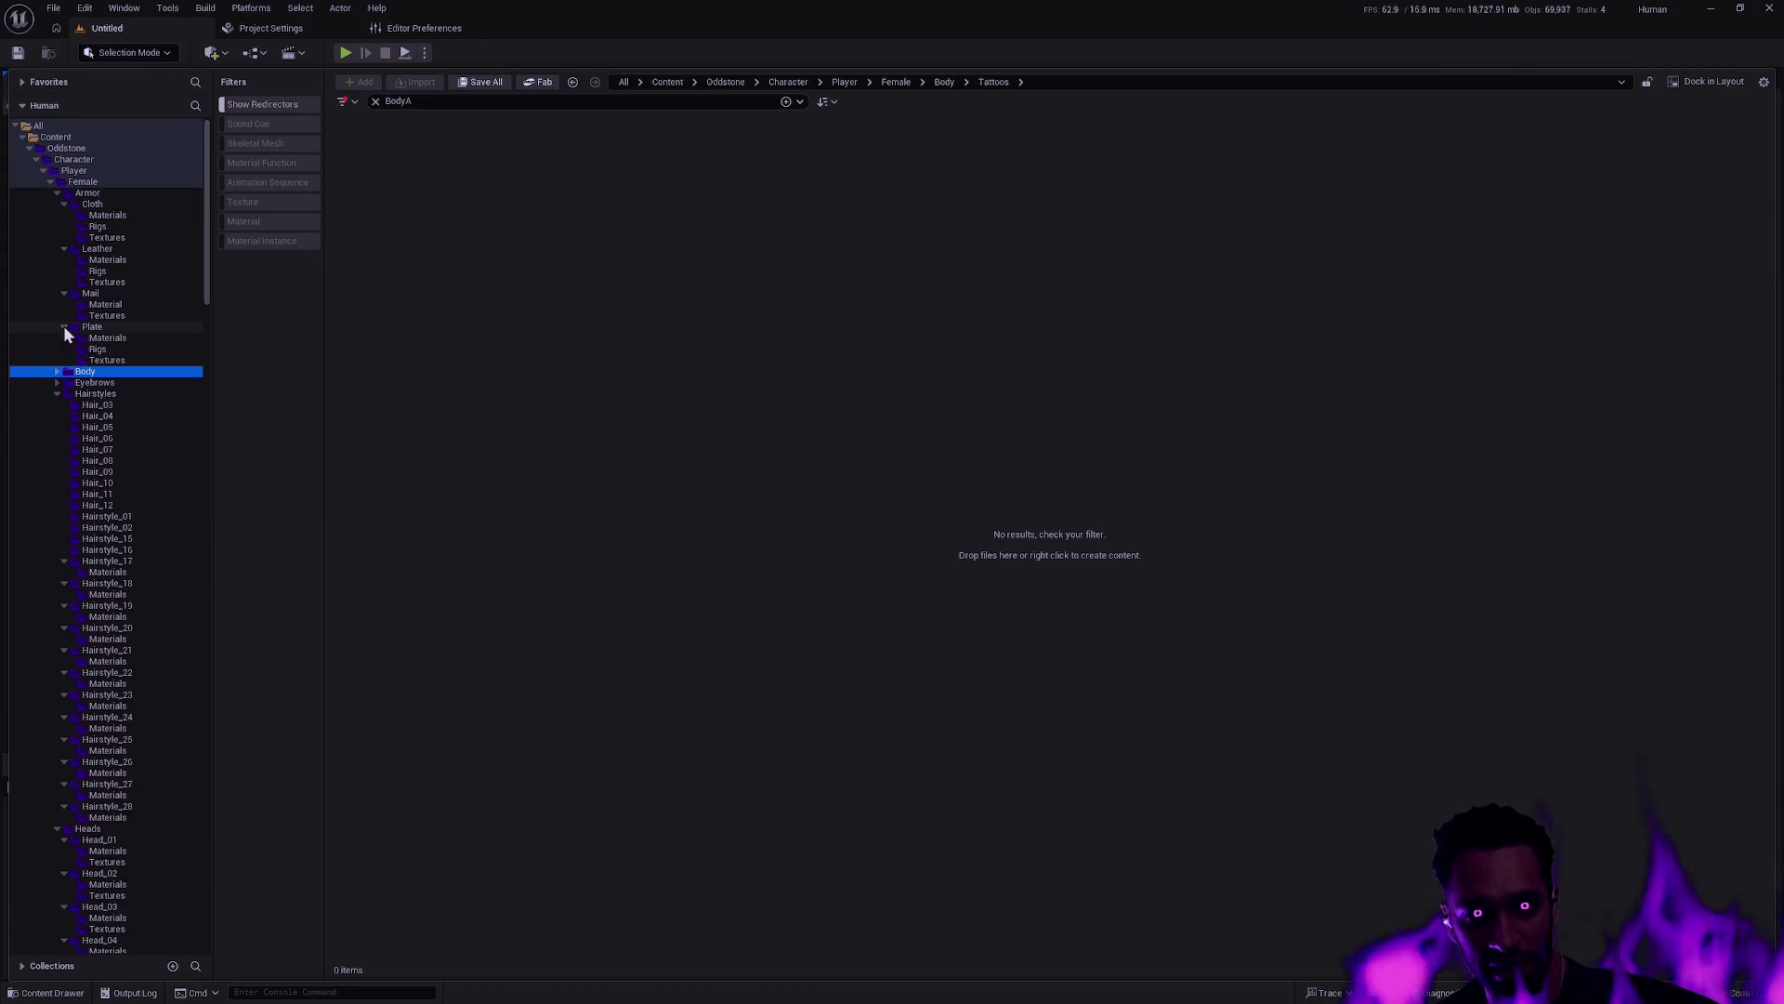
{"action": "left_click", "coordinate": [64, 327]}
{"action": "left_click", "coordinate": [50, 183]}
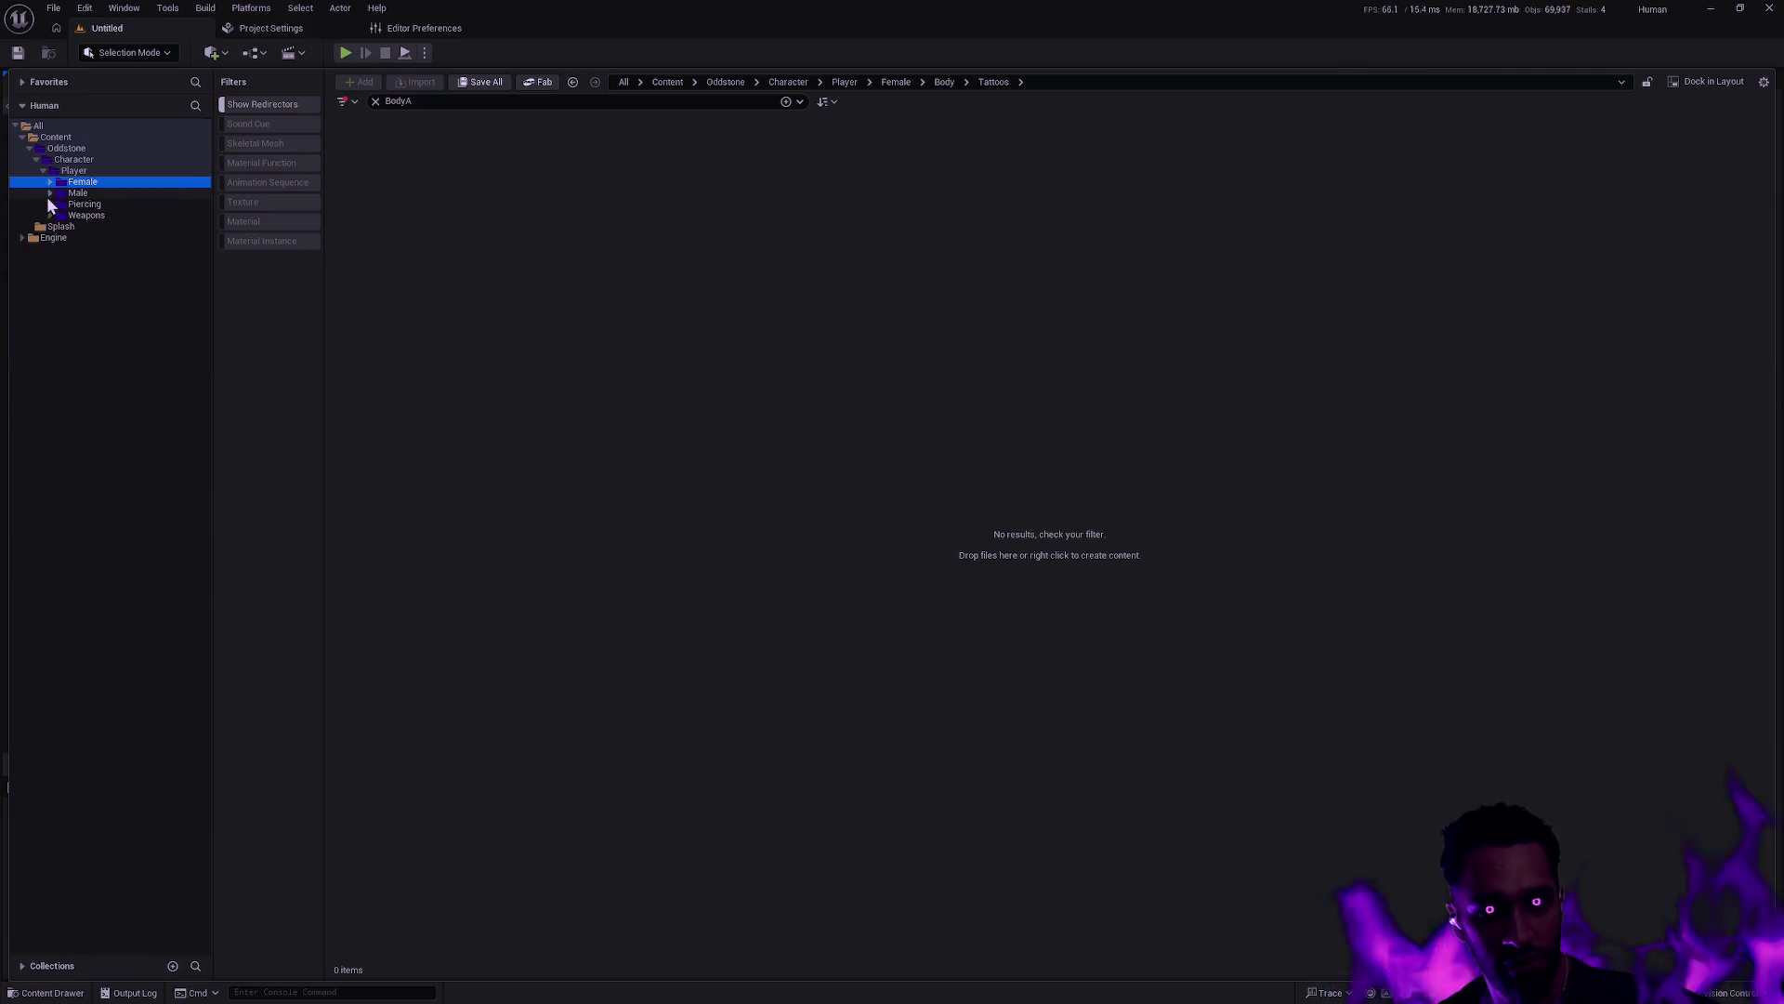
{"action": "left_click", "coordinate": [67, 149]}
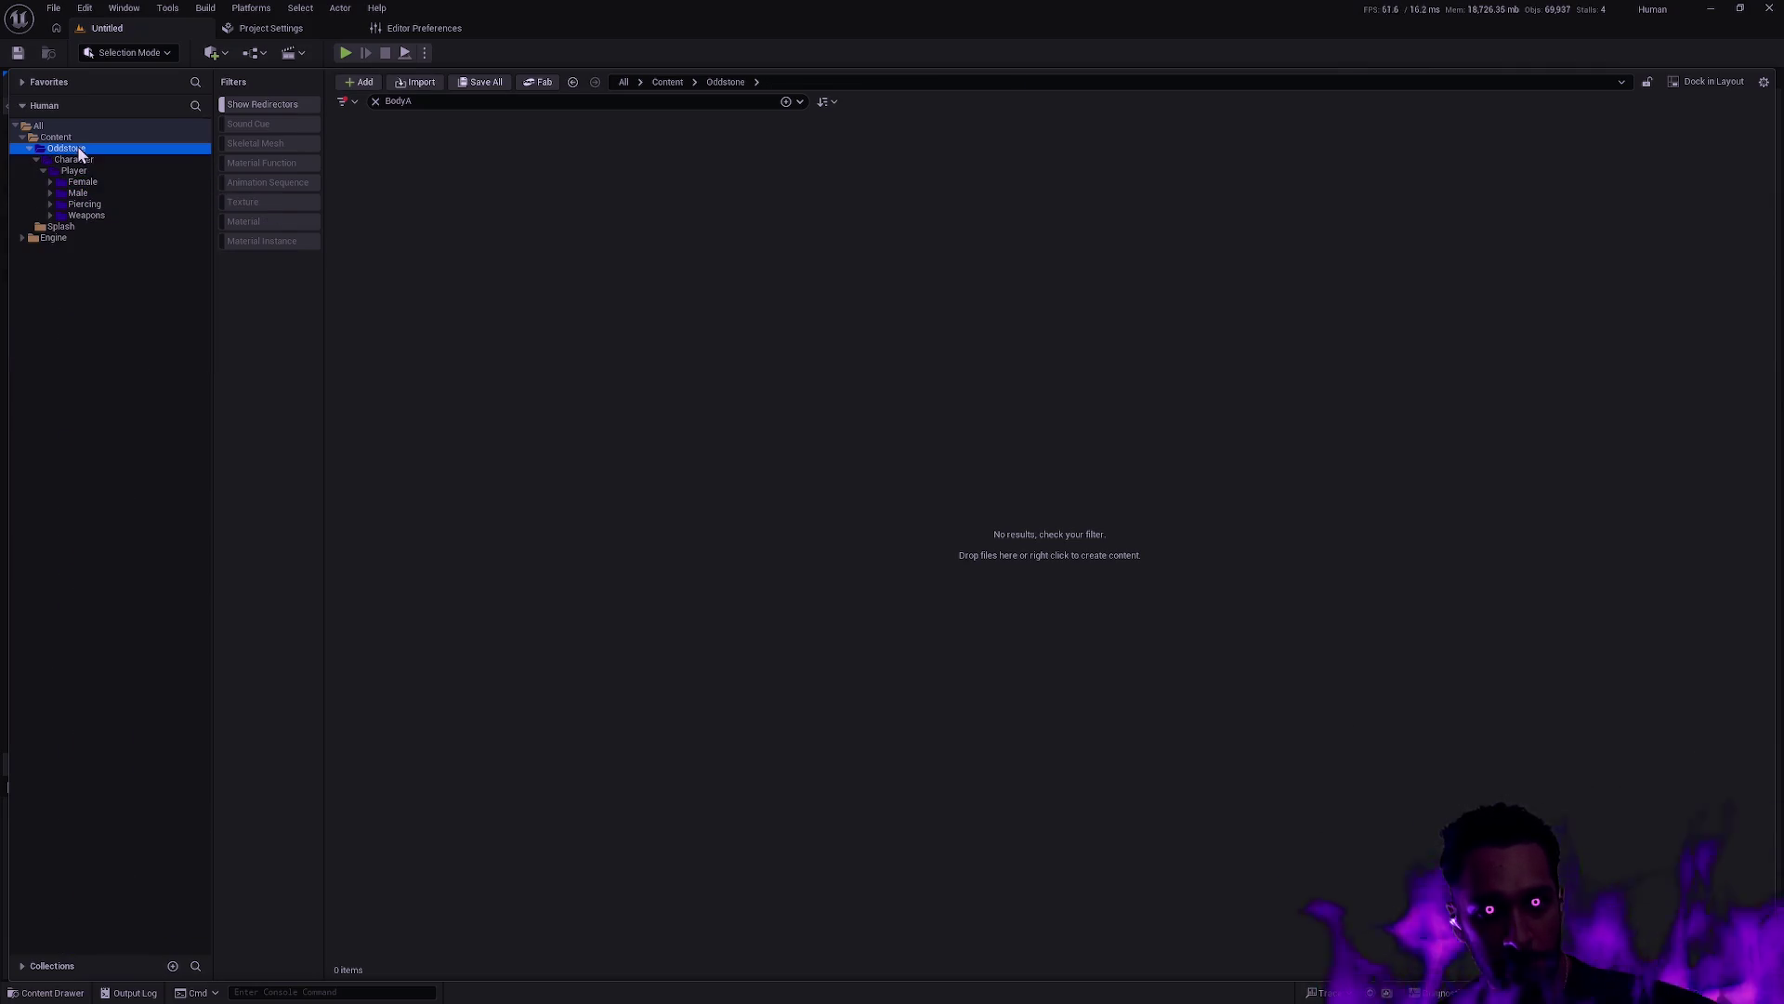
Search for BodyB and force-delete all 31 matching assets
{"action": "left_click", "coordinate": [436, 99]}
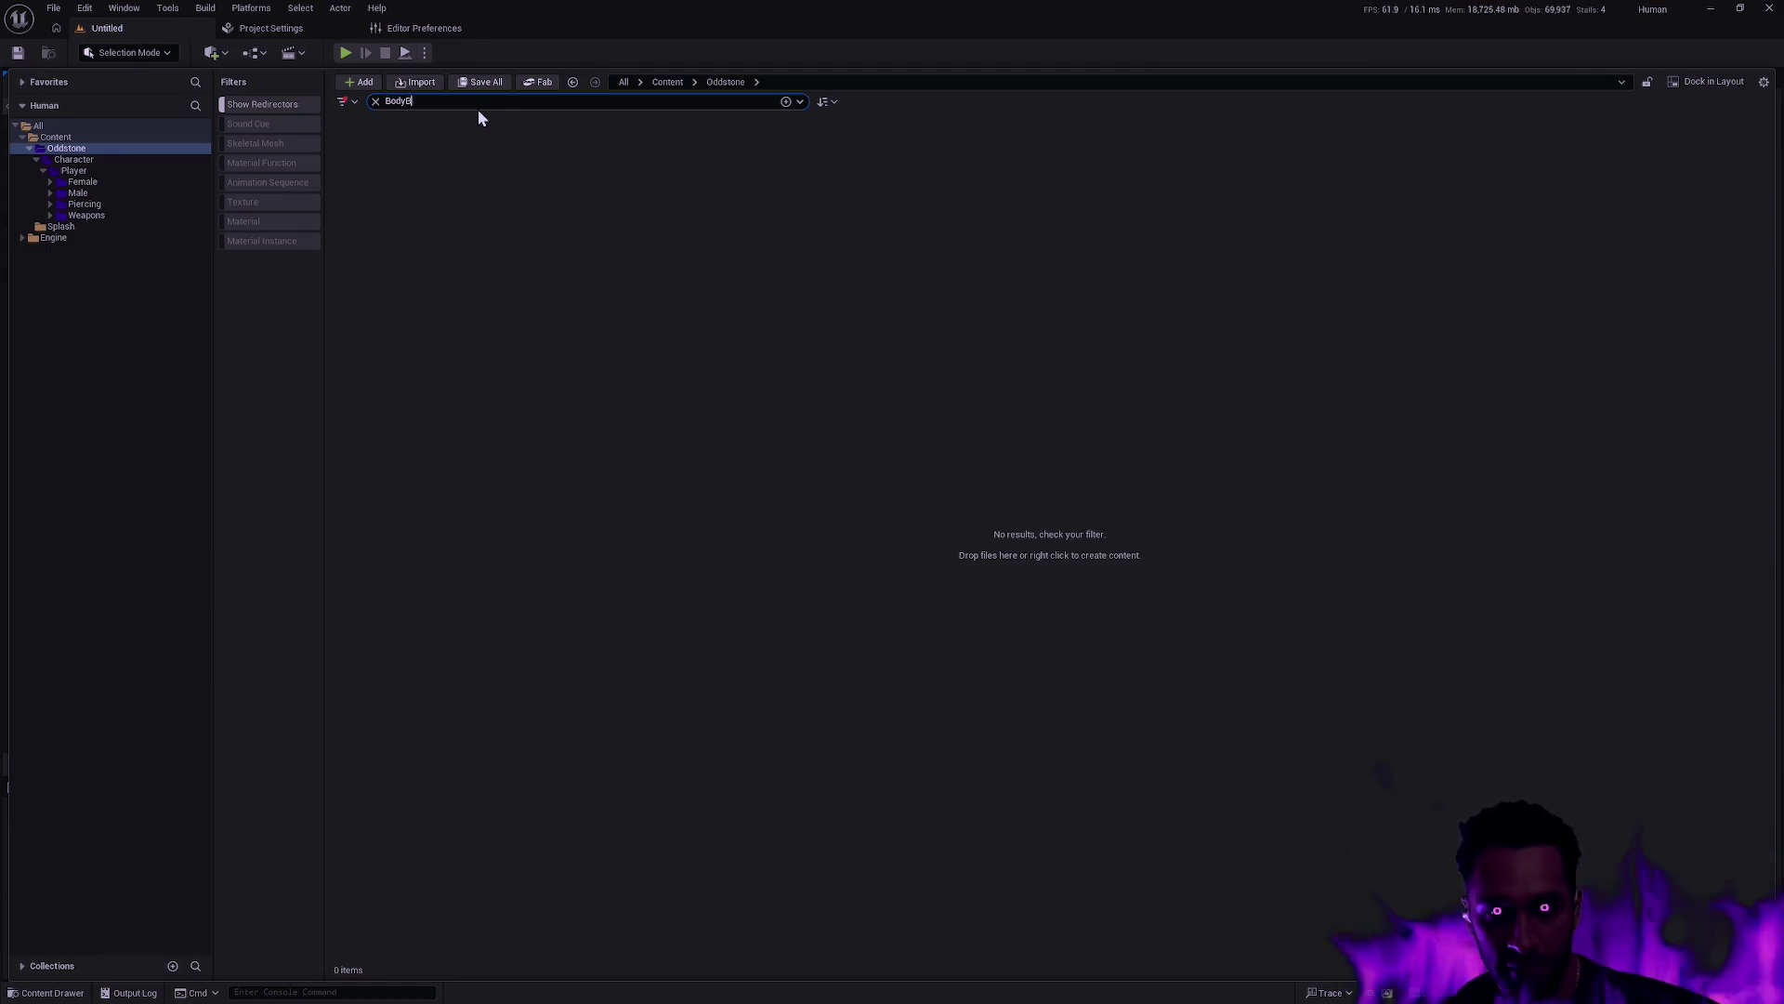
{"action": "key", "text": "BackSpace"}
{"action": "type", "text": "B"}
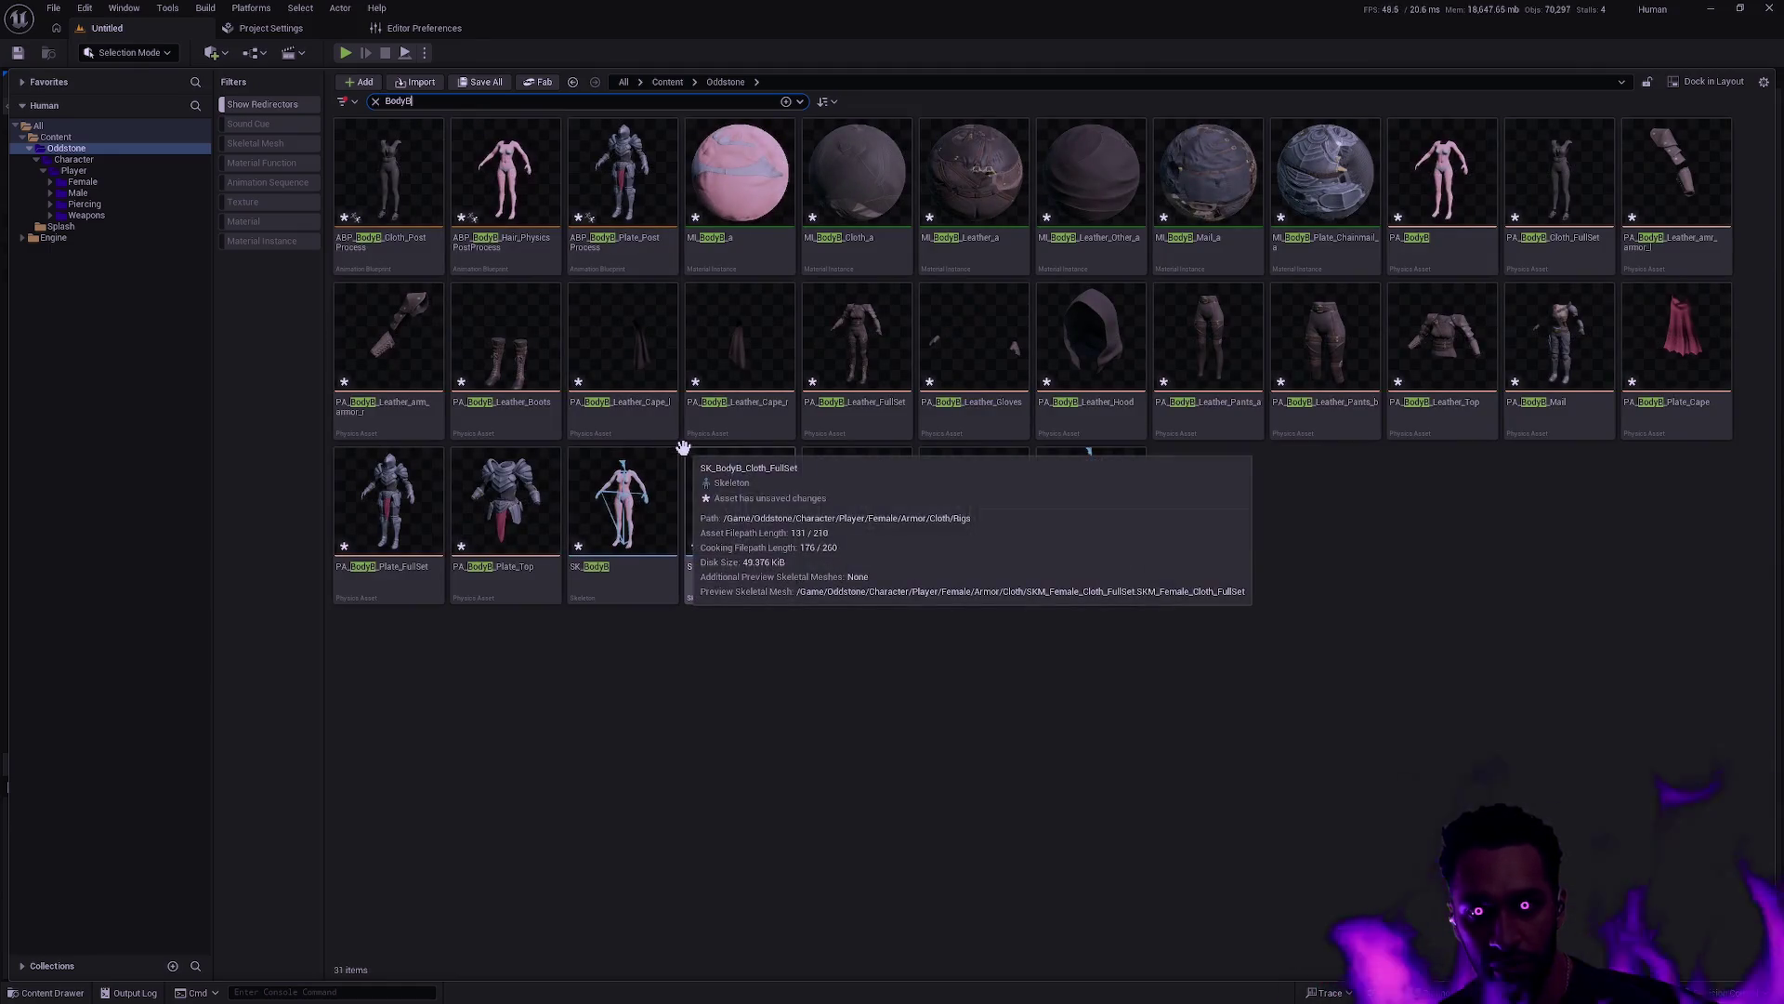
{"action": "left_click", "coordinate": [1048, 540]}
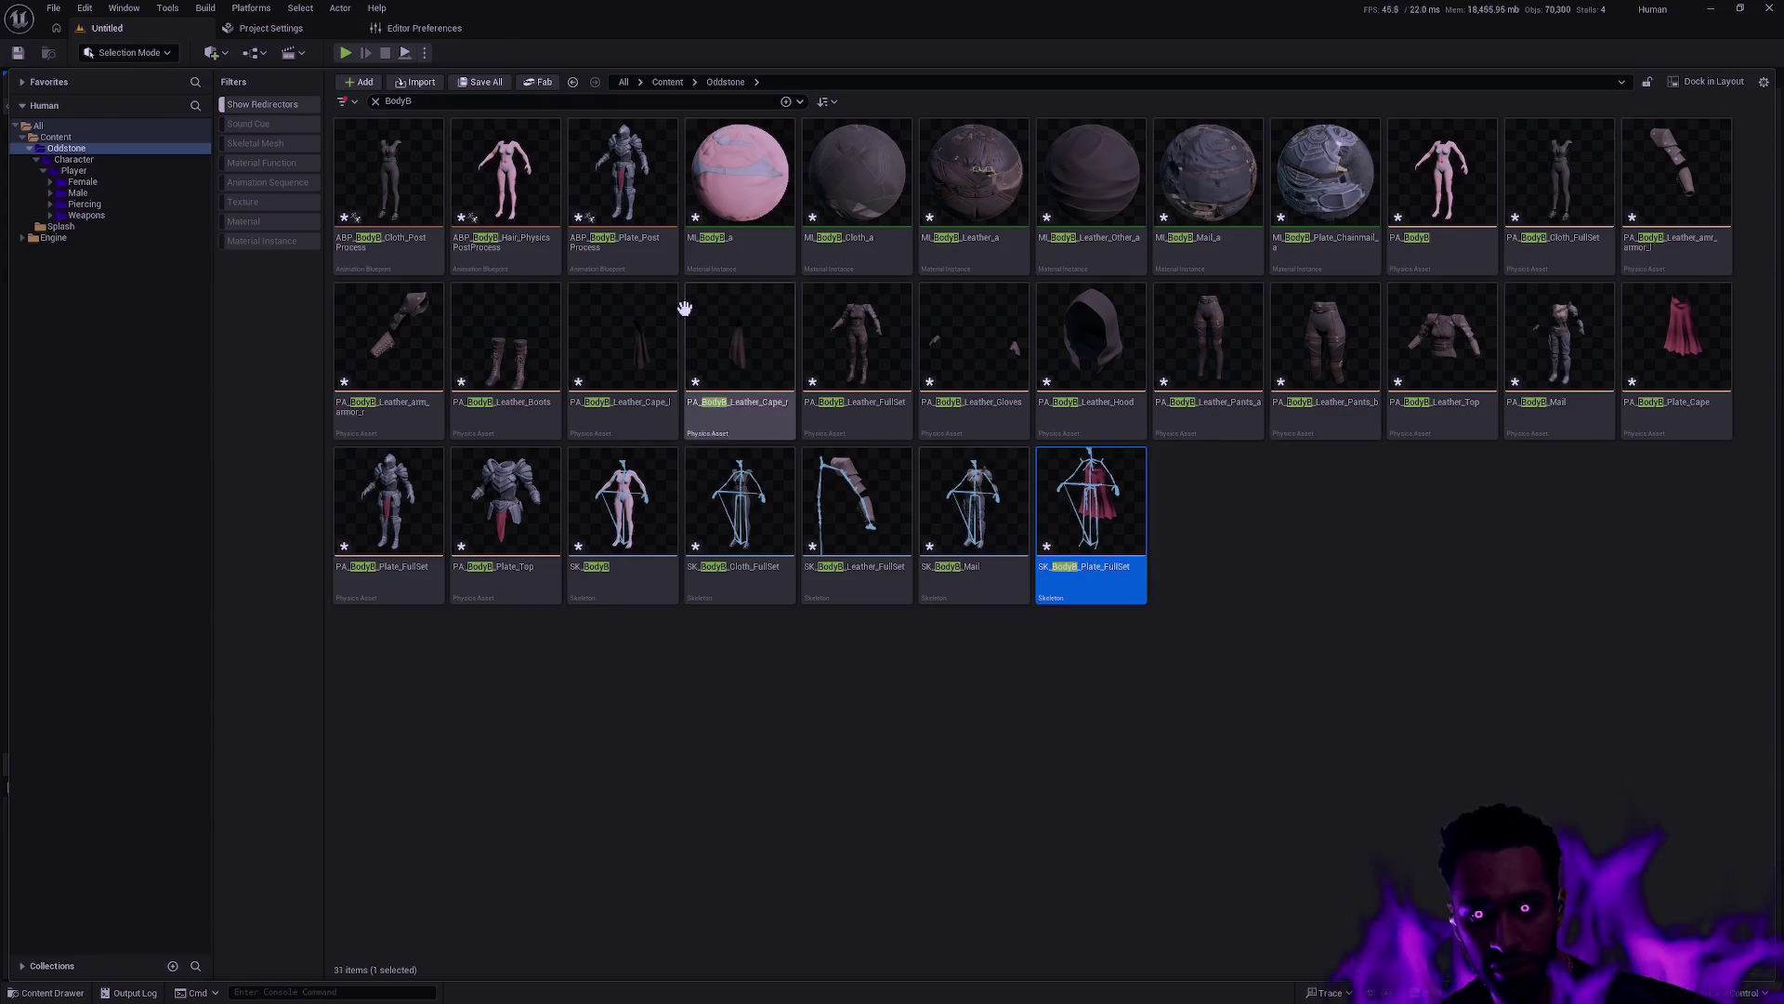
{"action": "key", "text": "ctrl+a"}
{"action": "key", "text": "Delete"}
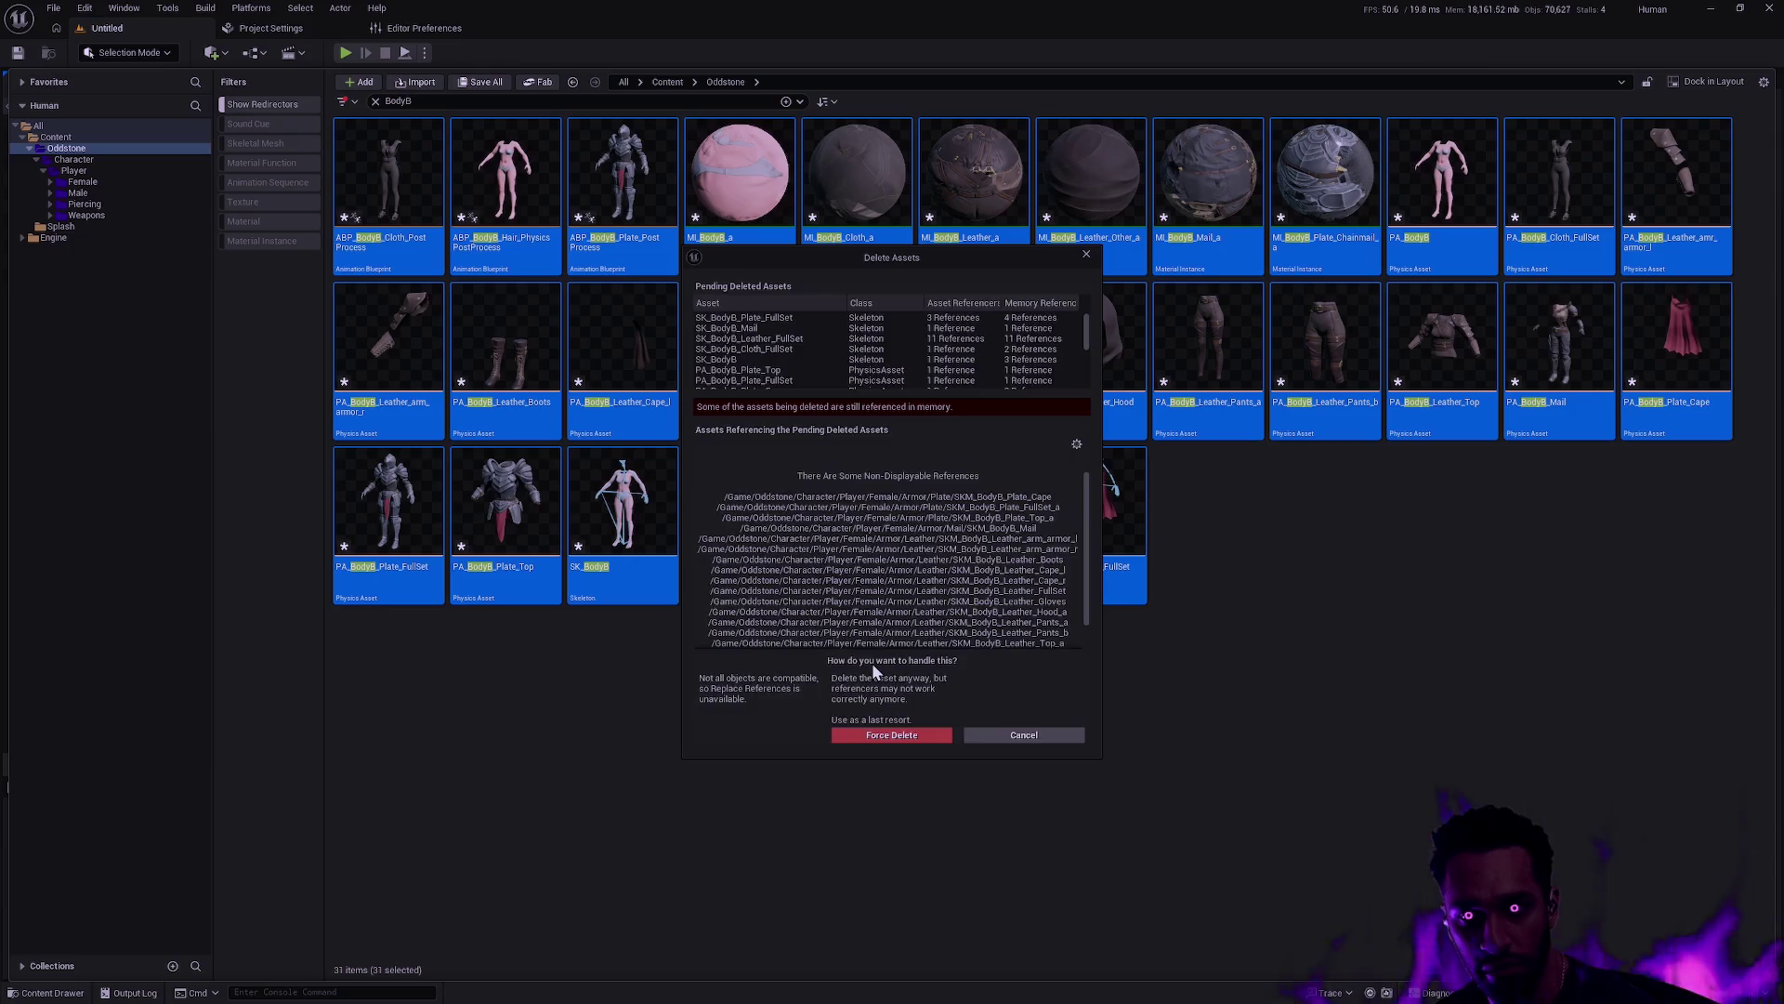
{"action": "left_click", "coordinate": [894, 733]}
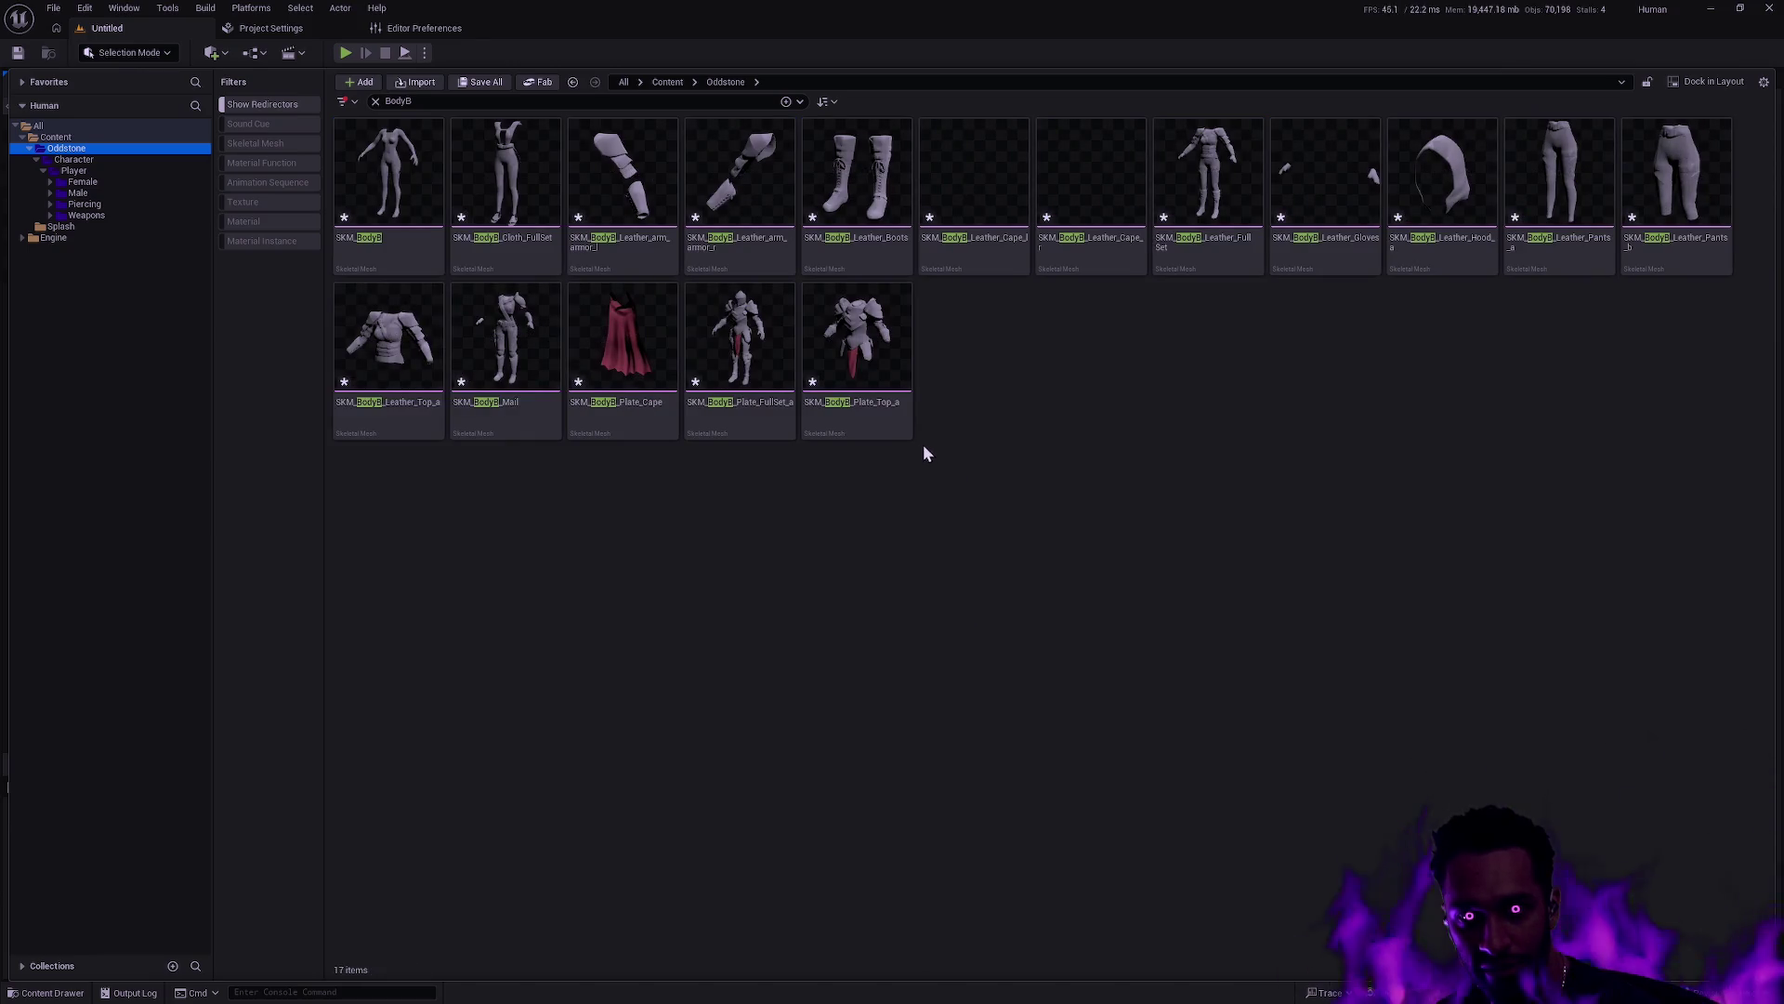
Delete the 17 remaining SKM_BodyB meshes
{"action": "left_click", "coordinate": [873, 418]}
{"action": "left_click", "coordinate": [416, 269], "text": "shift"}
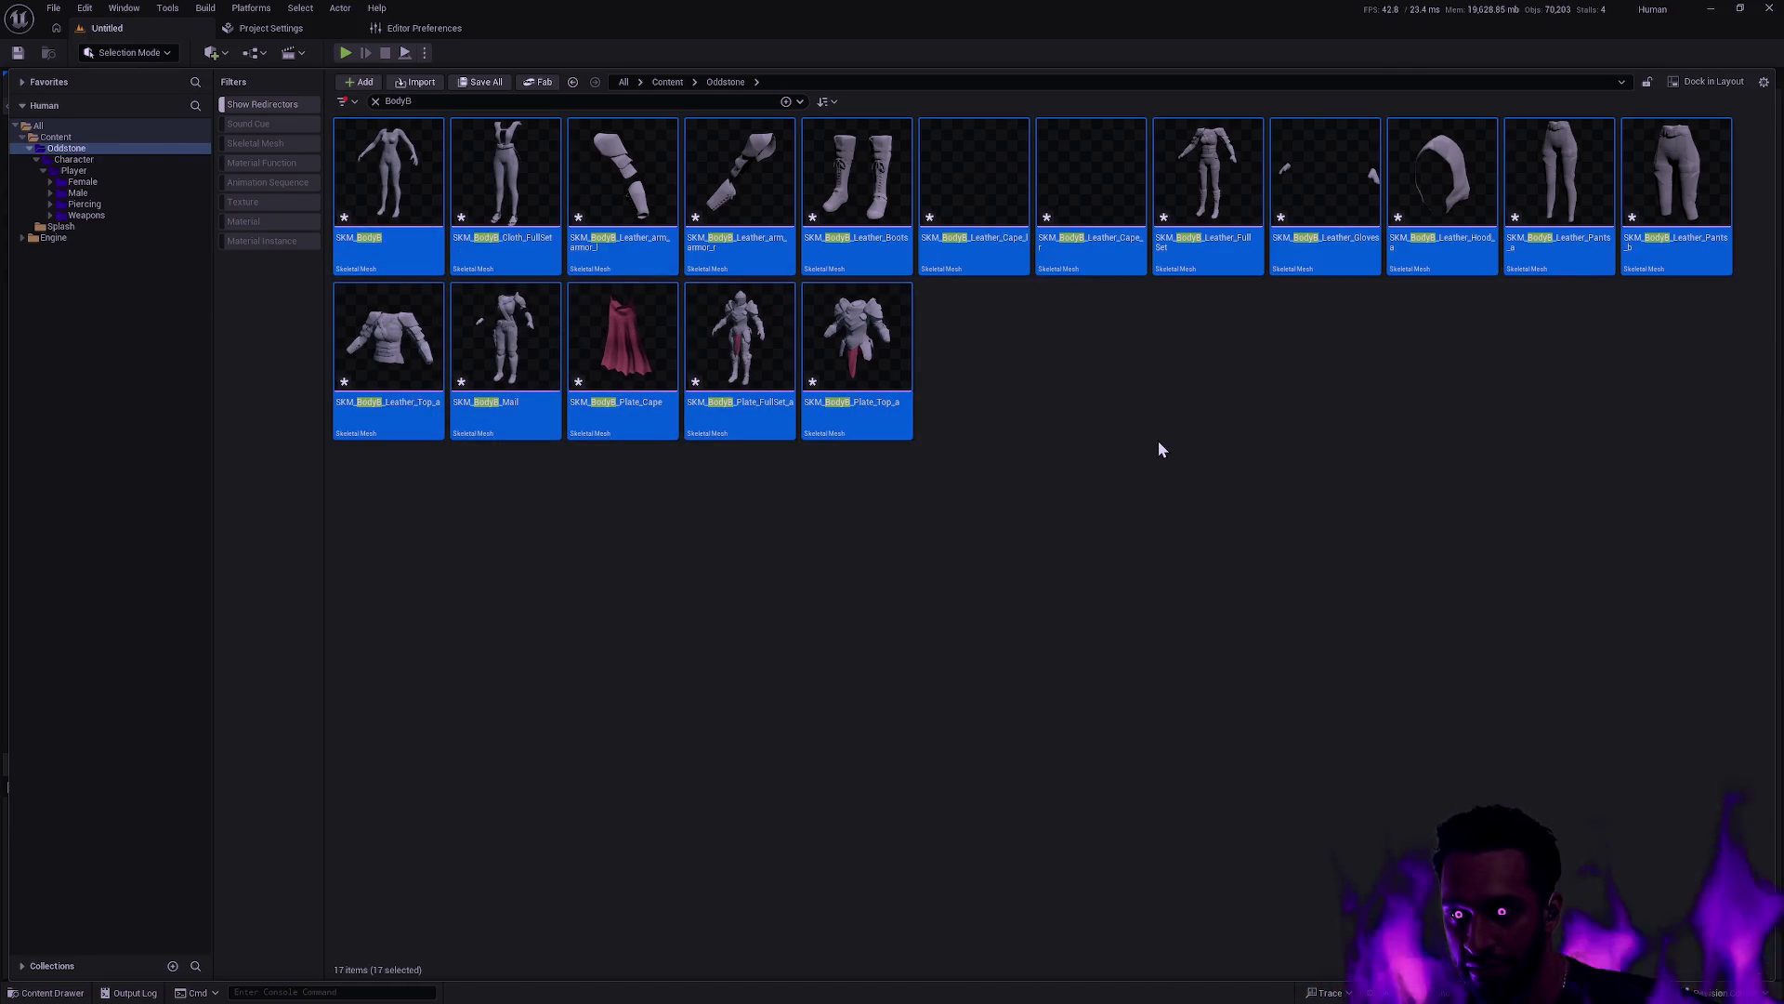
{"action": "key", "text": "Delete"}
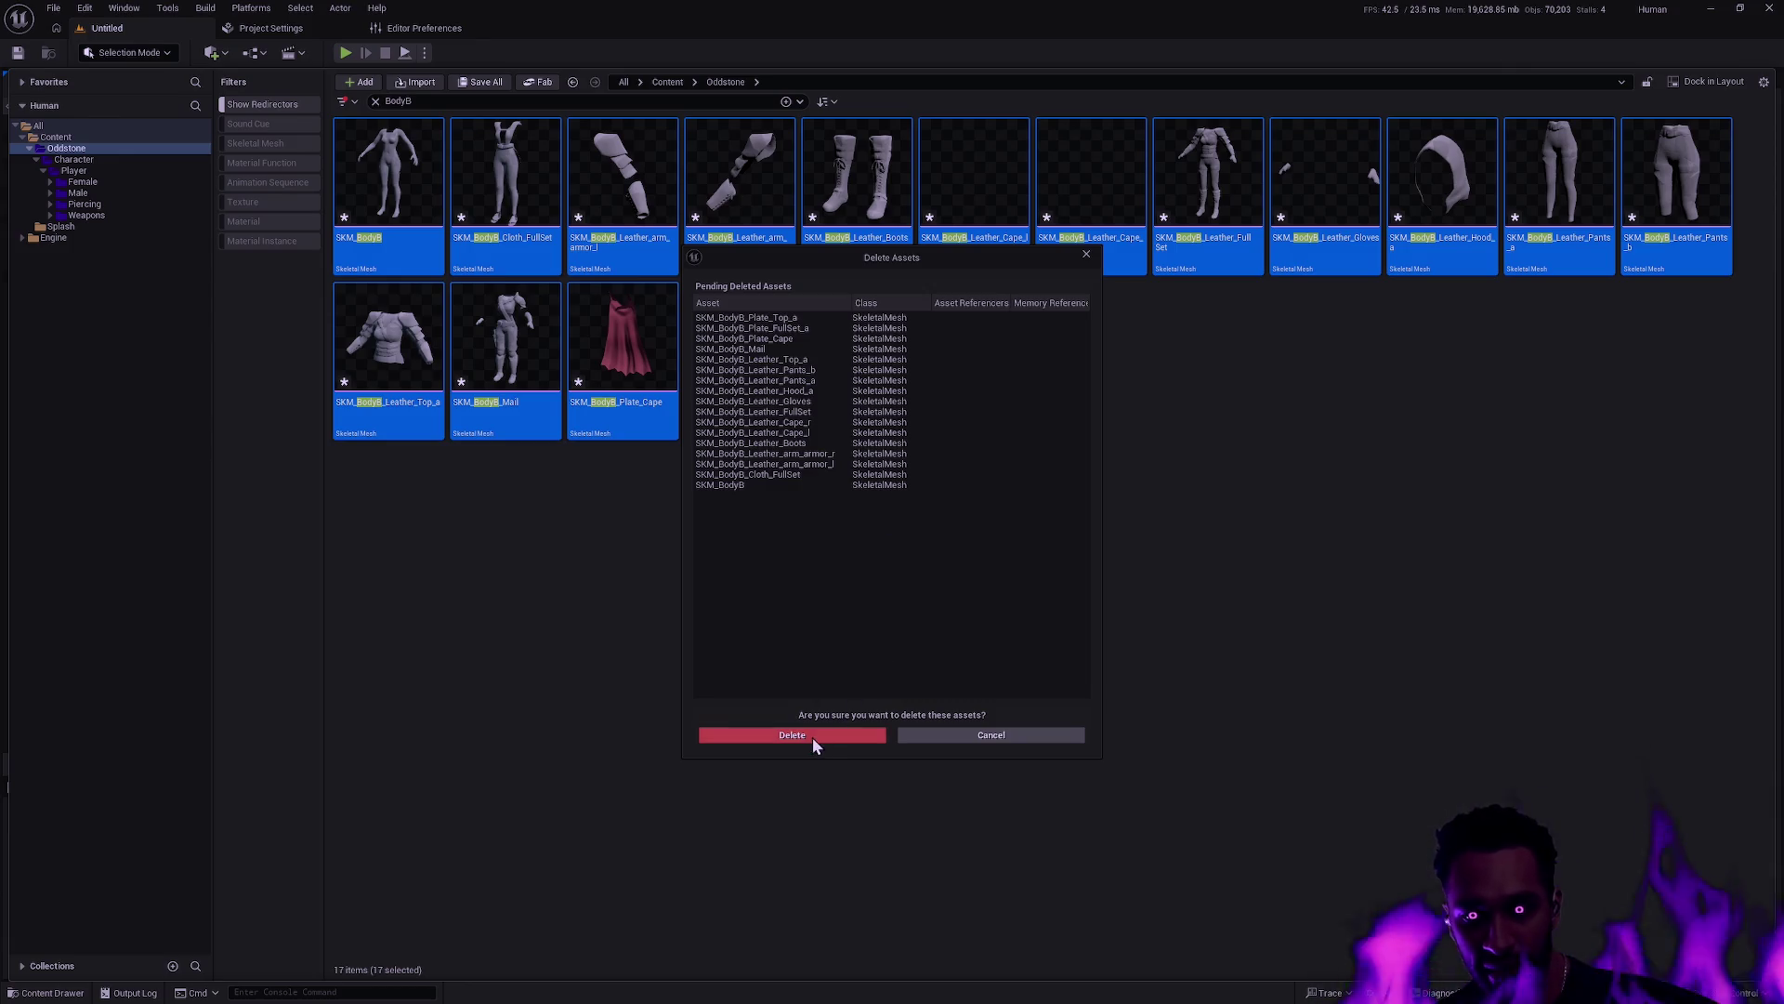
{"action": "left_click", "coordinate": [811, 734]}
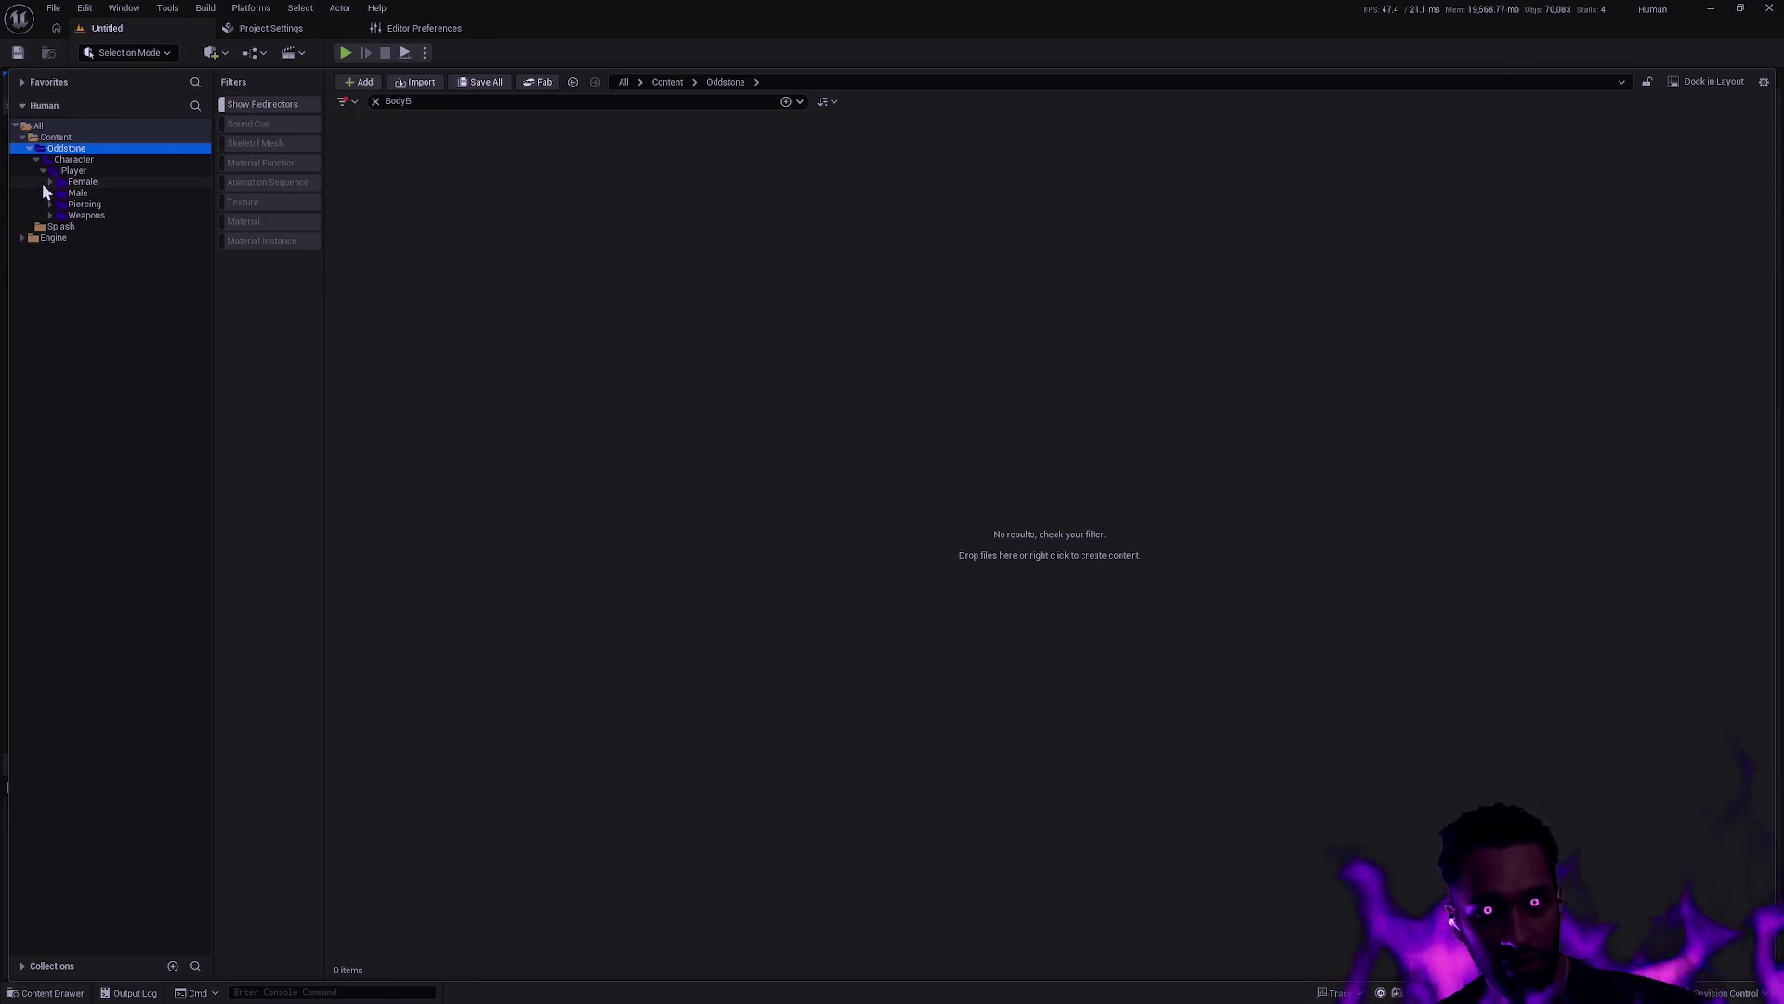
Browse to the Female Armor Leather folder and clear the BodyB search filter
{"action": "left_click", "coordinate": [51, 182]}
{"action": "left_click", "coordinate": [58, 192]}
{"action": "left_click", "coordinate": [64, 215]}
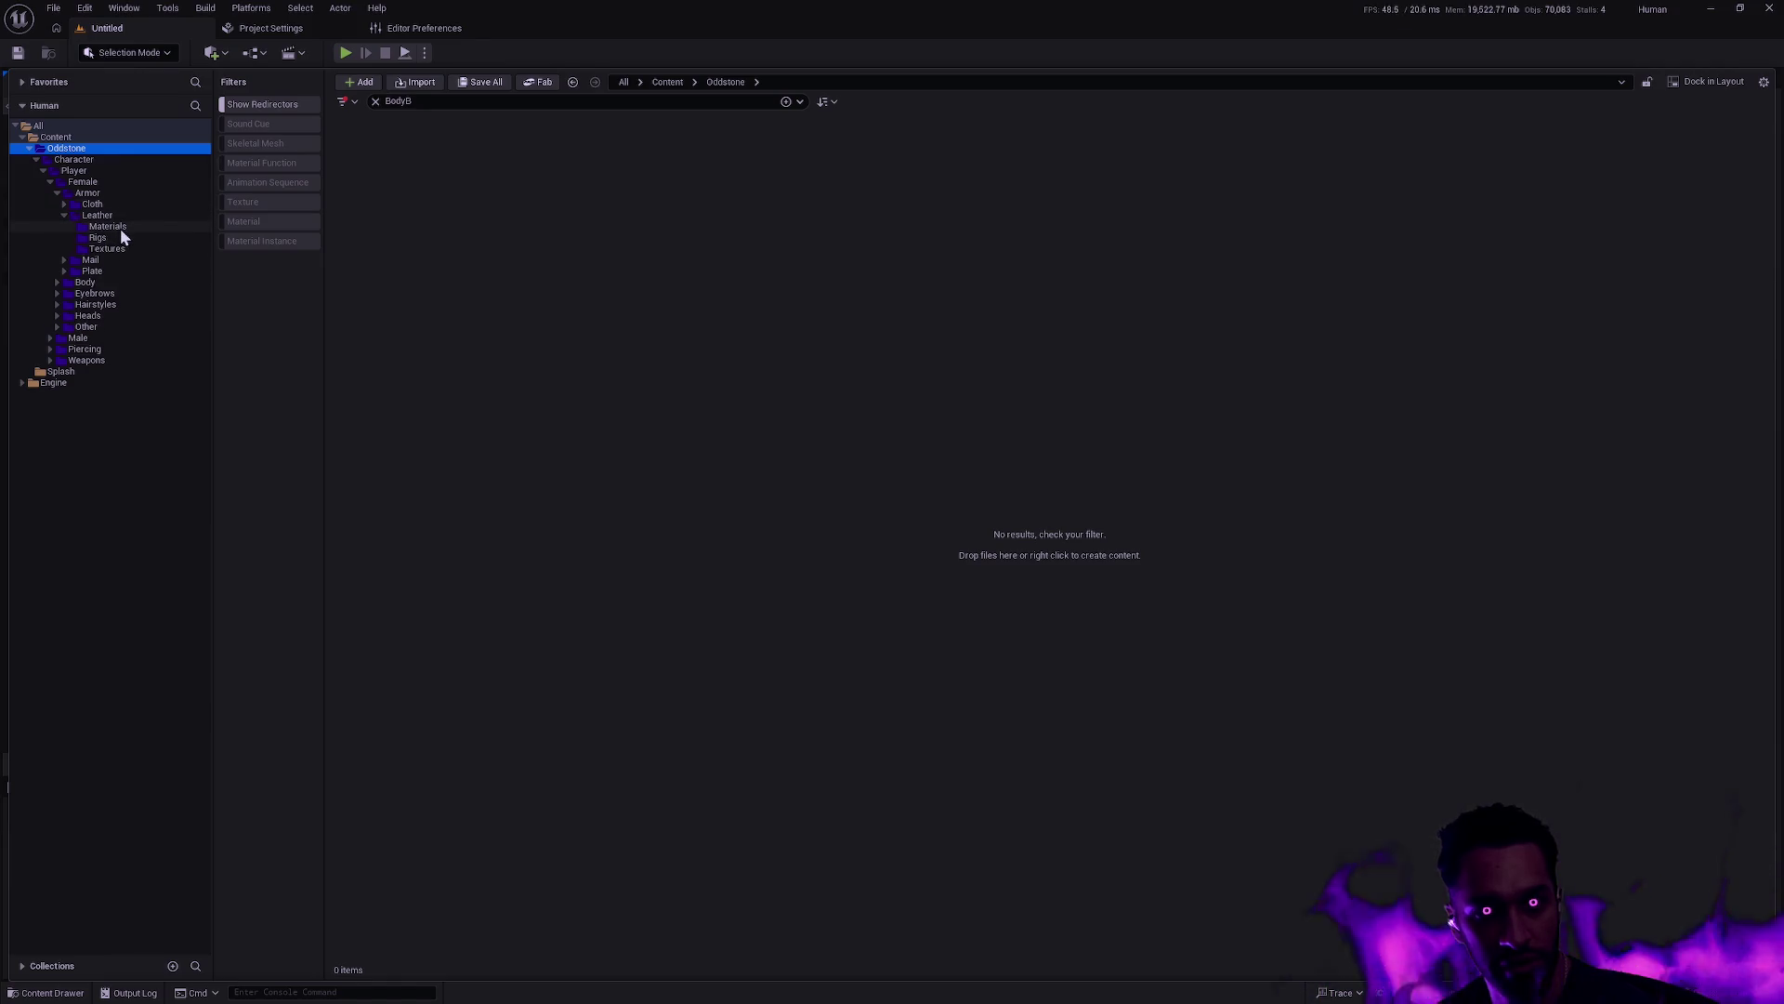
{"action": "left_click", "coordinate": [98, 215]}
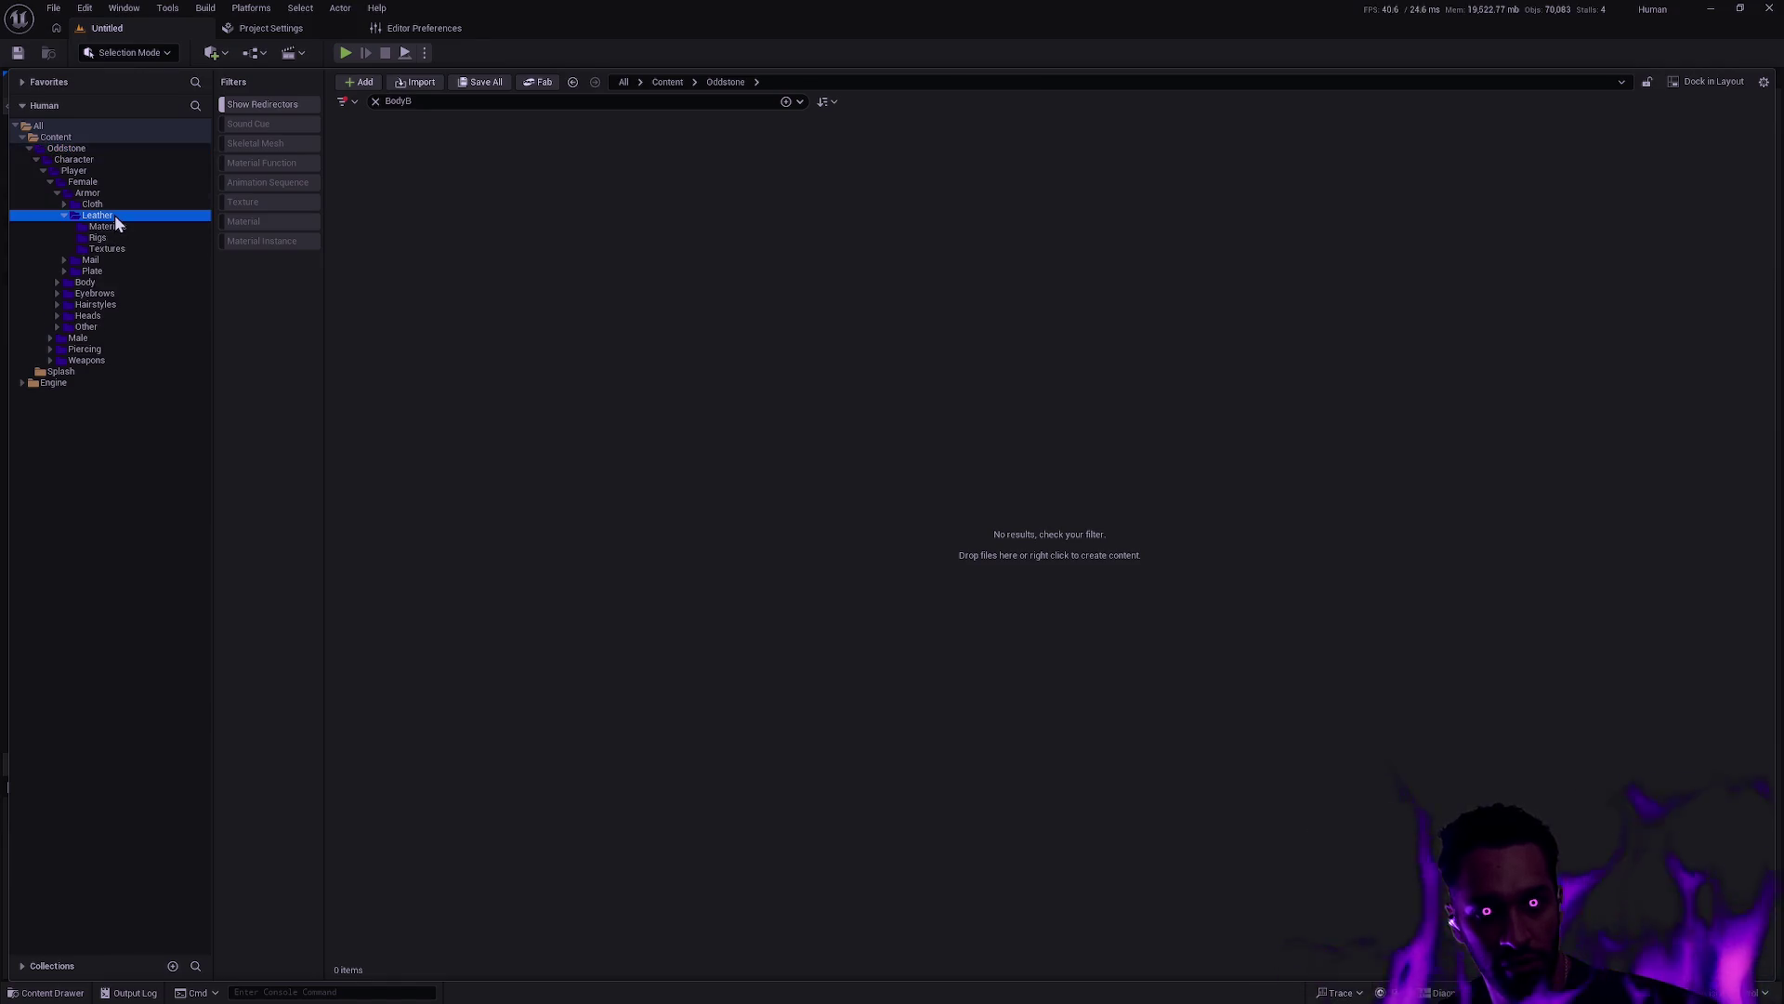
{"action": "left_click", "coordinate": [379, 103]}
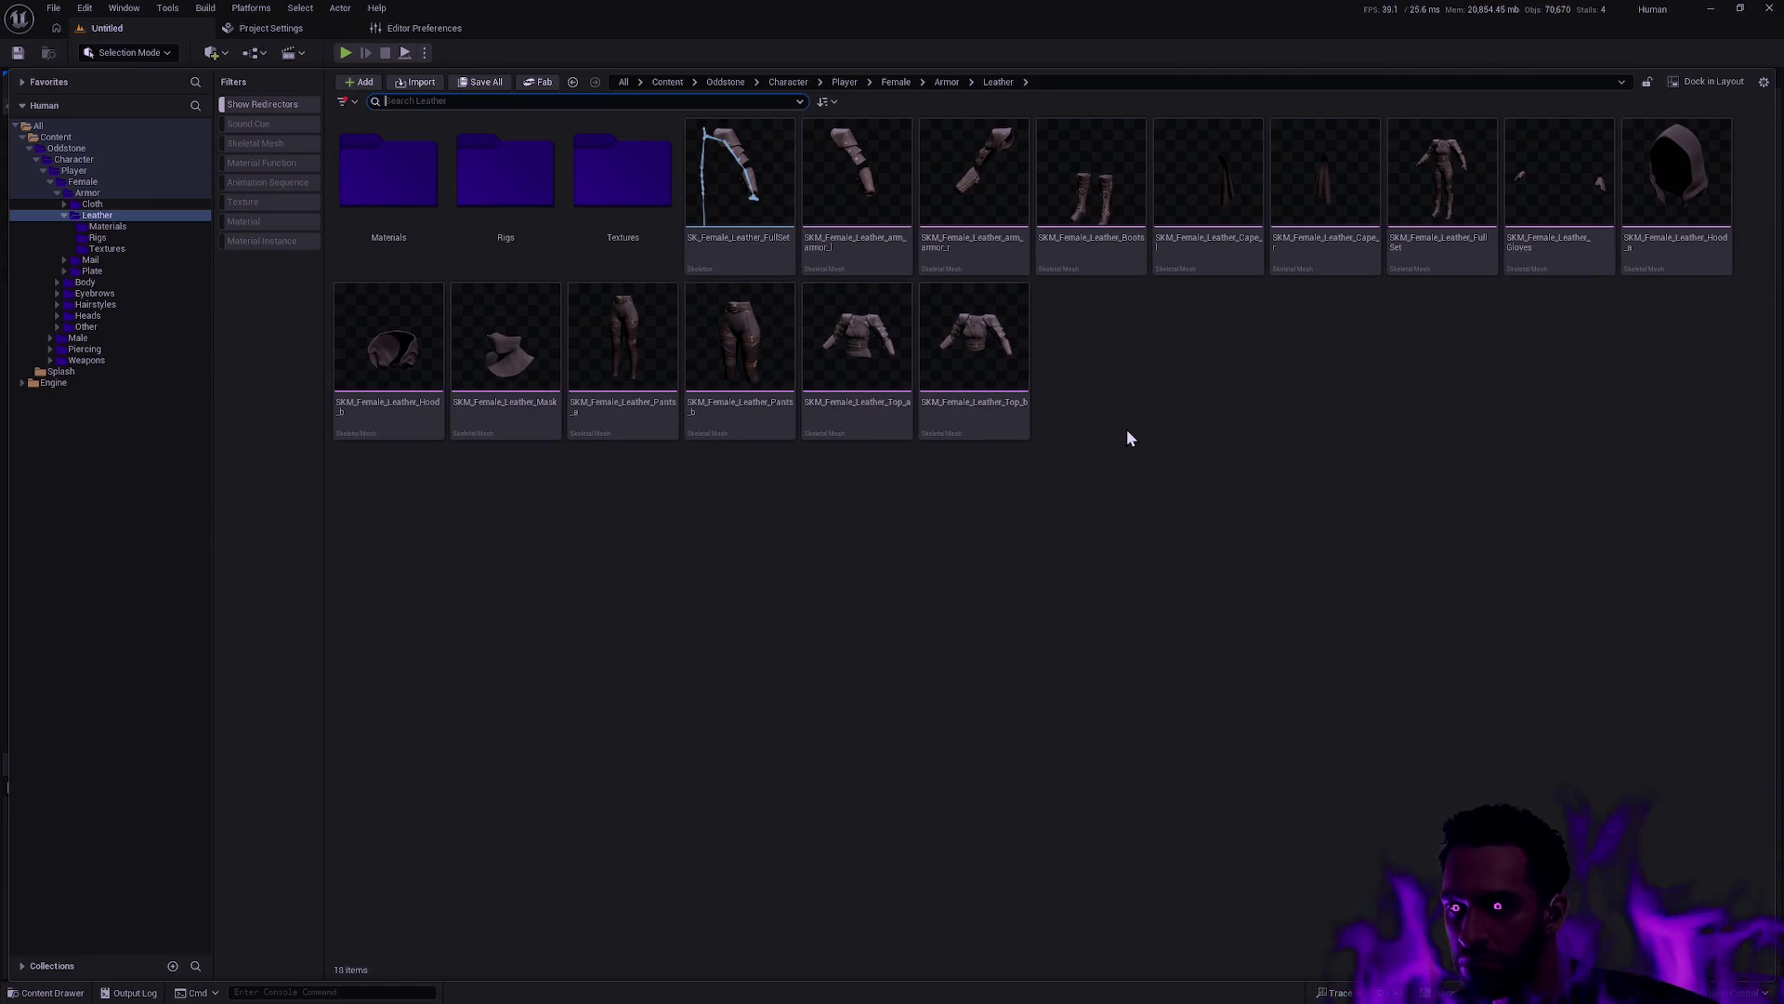
Search the Oddstone folder for HeadA assets
{"action": "left_click", "coordinate": [74, 148]}
{"action": "left_click", "coordinate": [462, 98]}
{"action": "type", "text": "BodyA"}
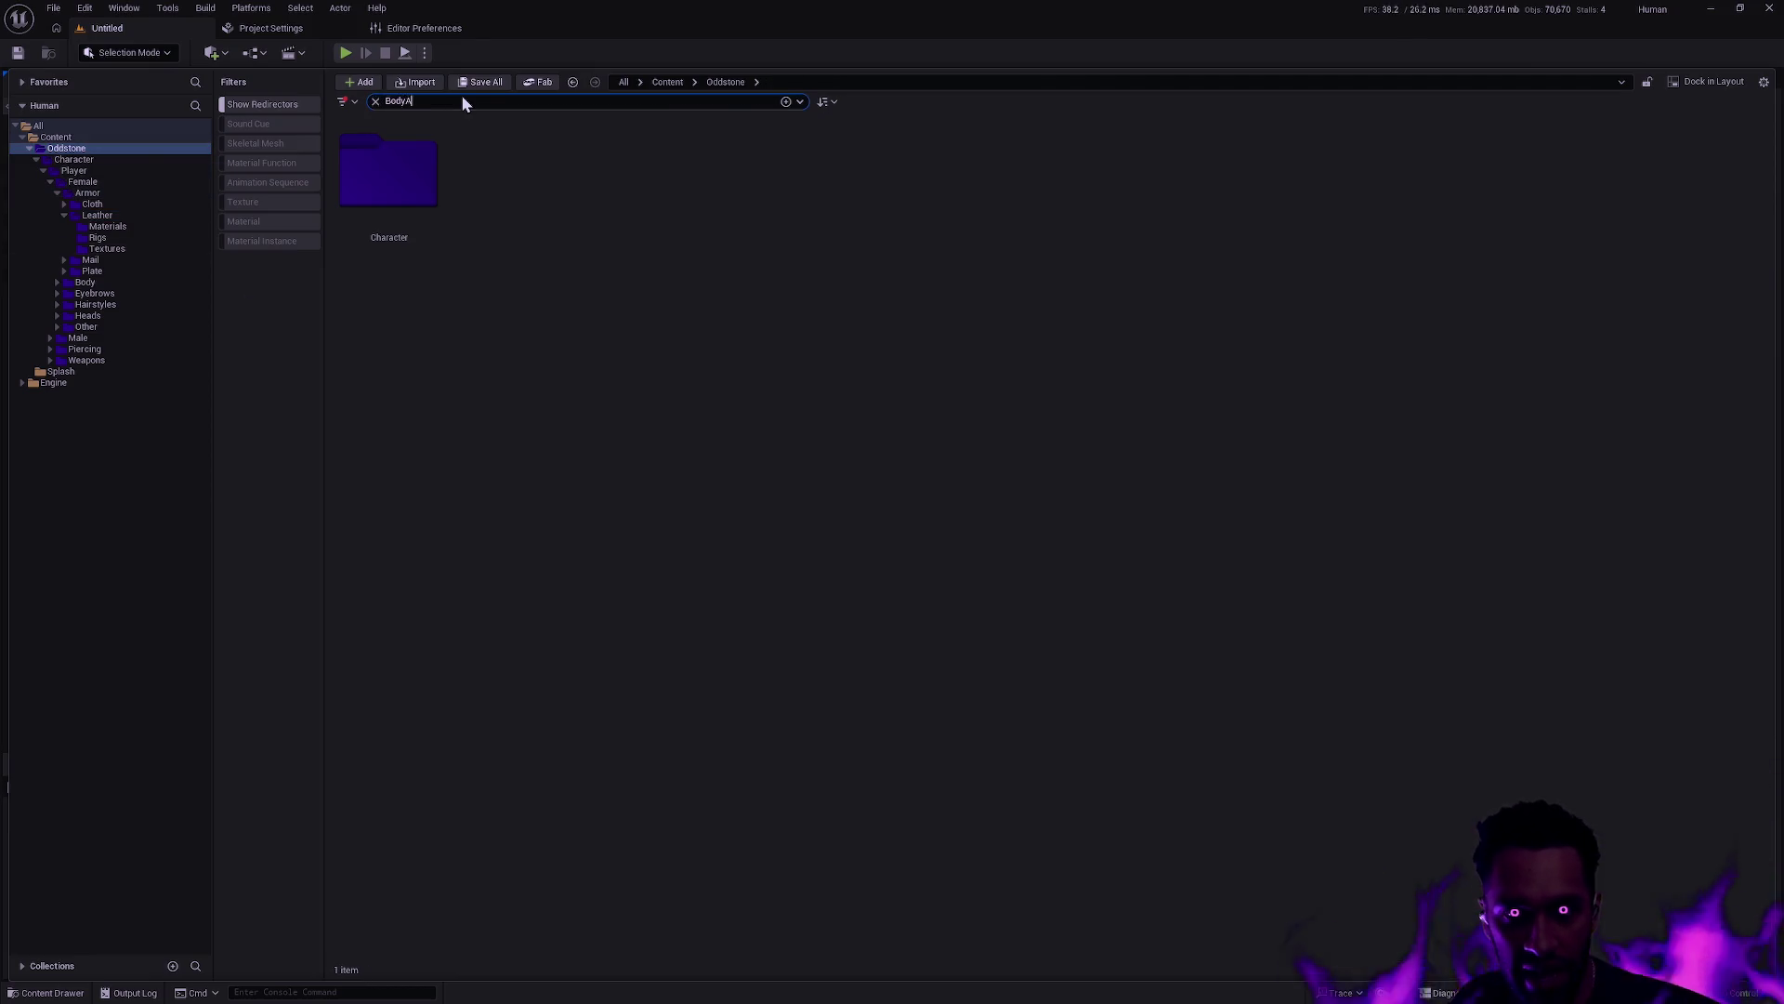
{"action": "key", "text": "BackSpace"}
{"action": "key", "text": "BackSpace"}
{"action": "key", "text": "BackSpace"}
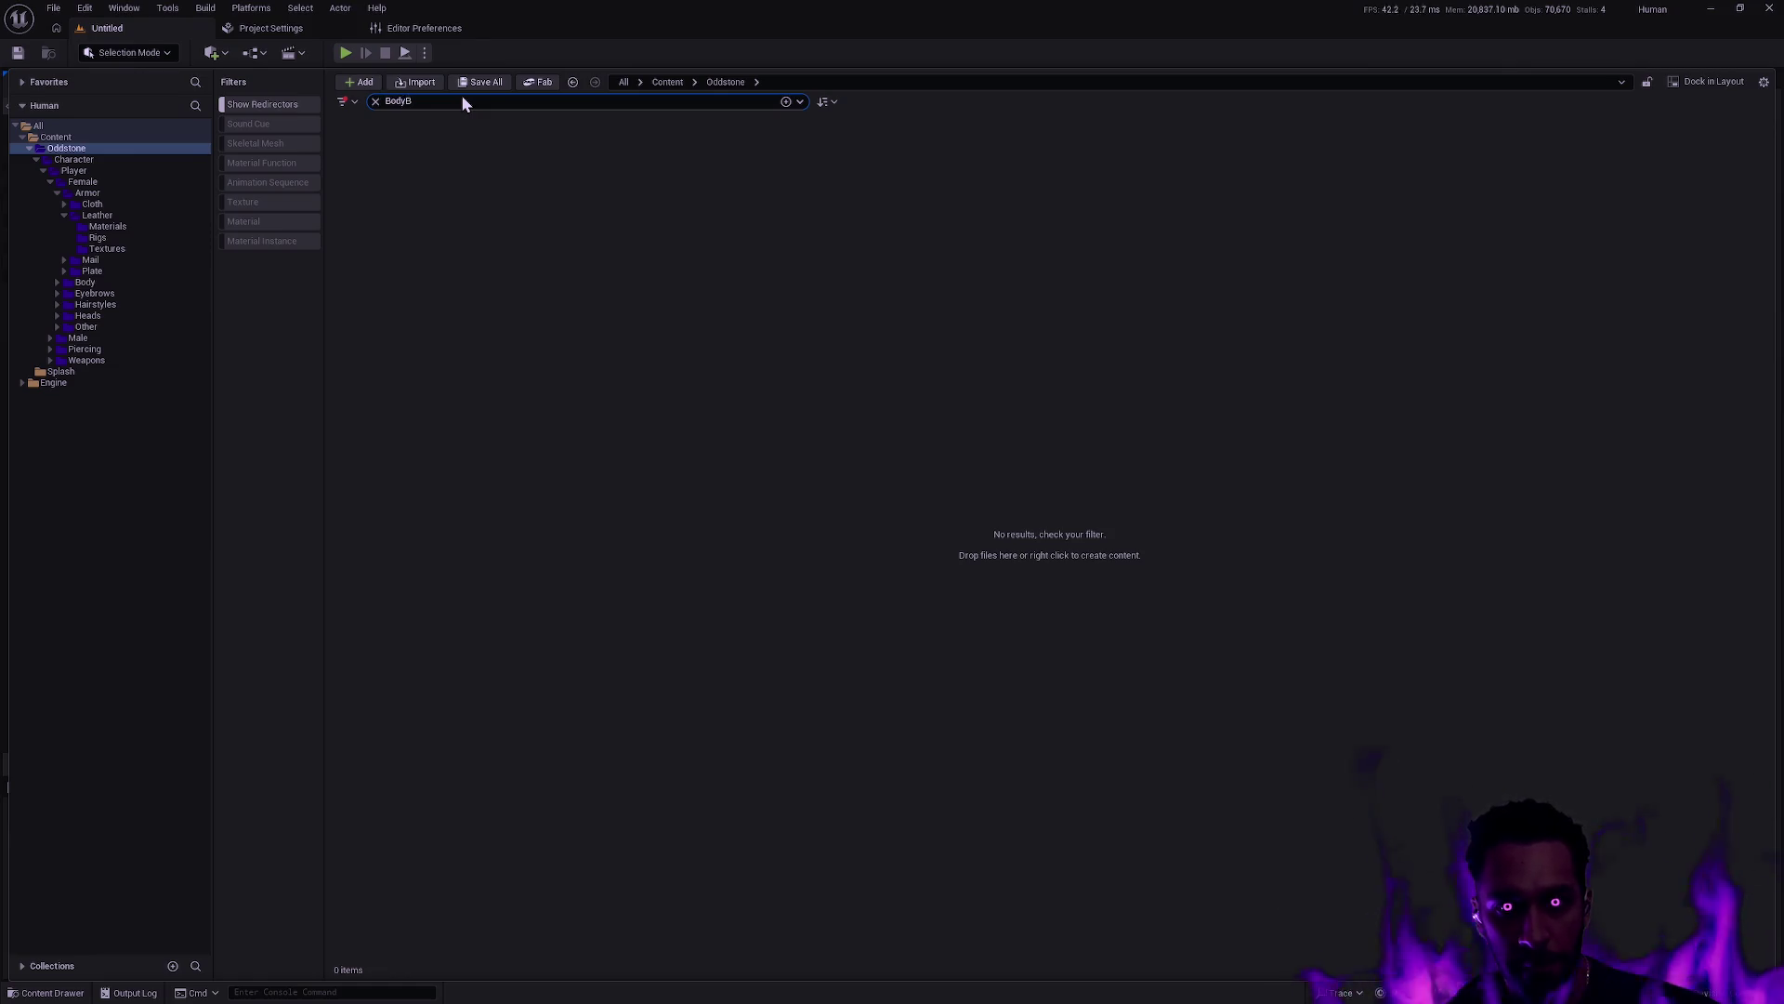
{"action": "key", "text": "BackSpace"}
{"action": "key", "text": "BackSpace"}
{"action": "key", "text": "BackSpace"}
{"action": "type", "text": "HeadA"}
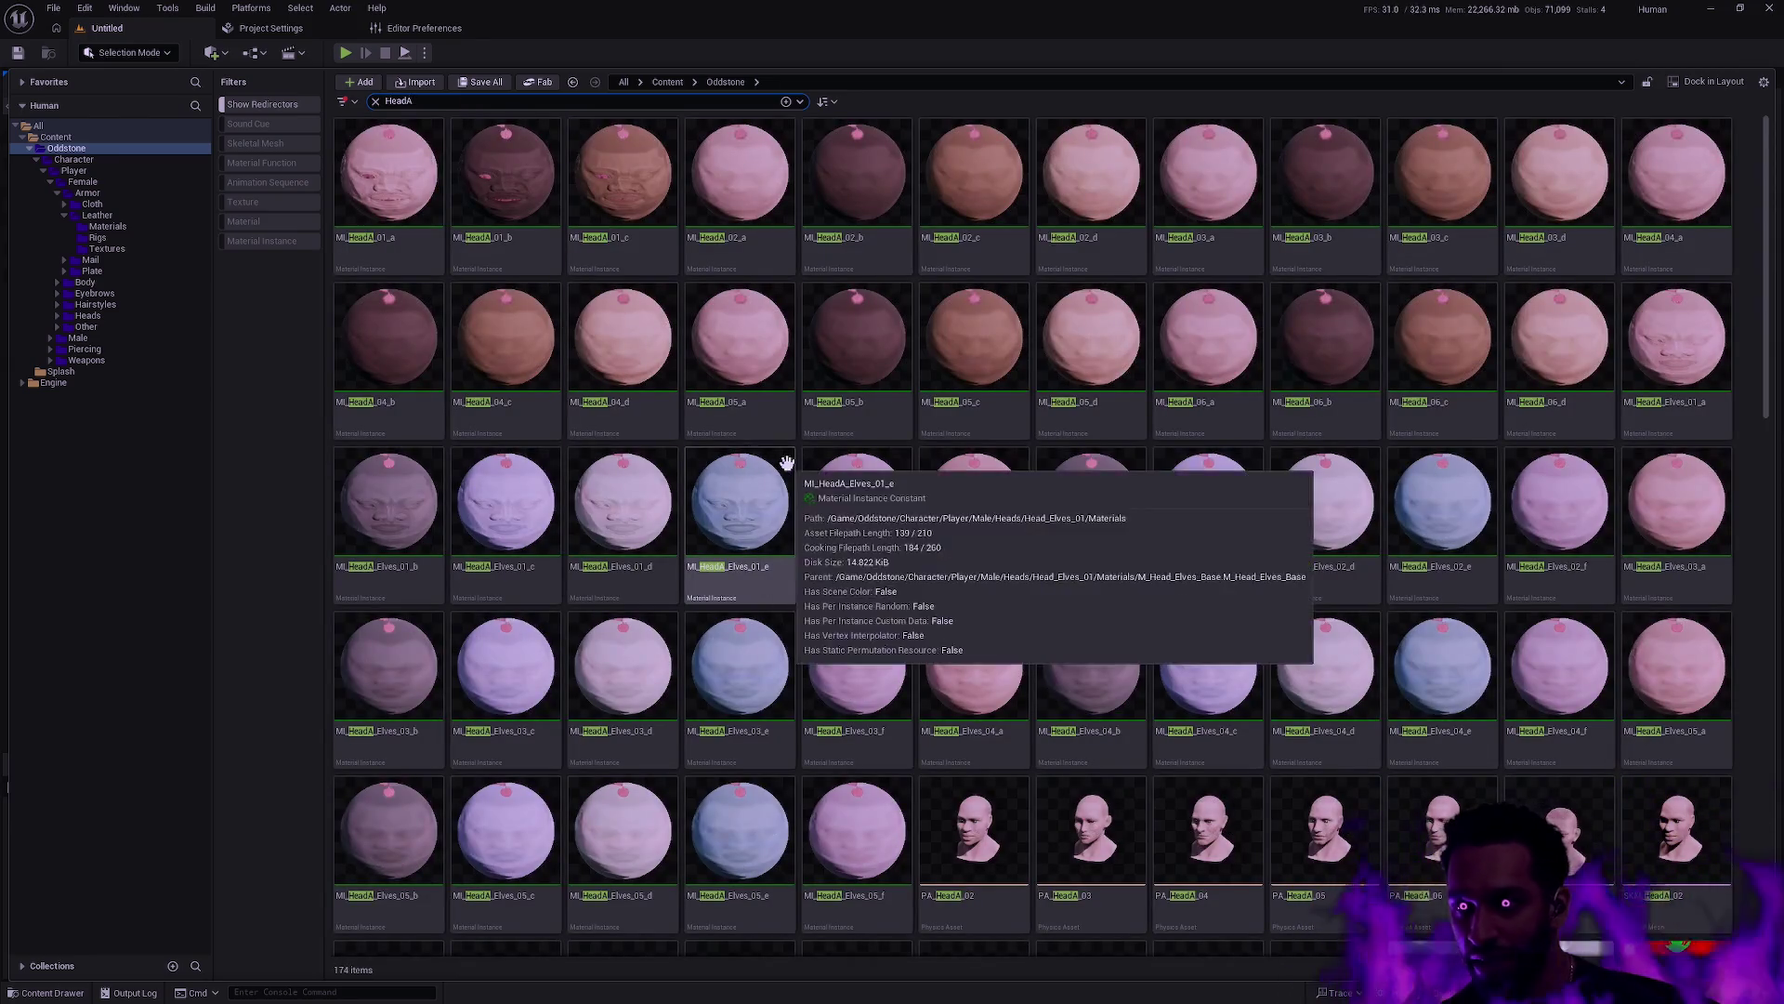
Batch-rename all 174 HeadA assets, replacing HeadA with Head_Male
{"action": "scroll", "coordinate": [790, 455], "scroll_direction": "down", "scroll_amount": 2}
{"action": "scroll", "coordinate": [1034, 407], "scroll_direction": "up", "scroll_amount": 2}
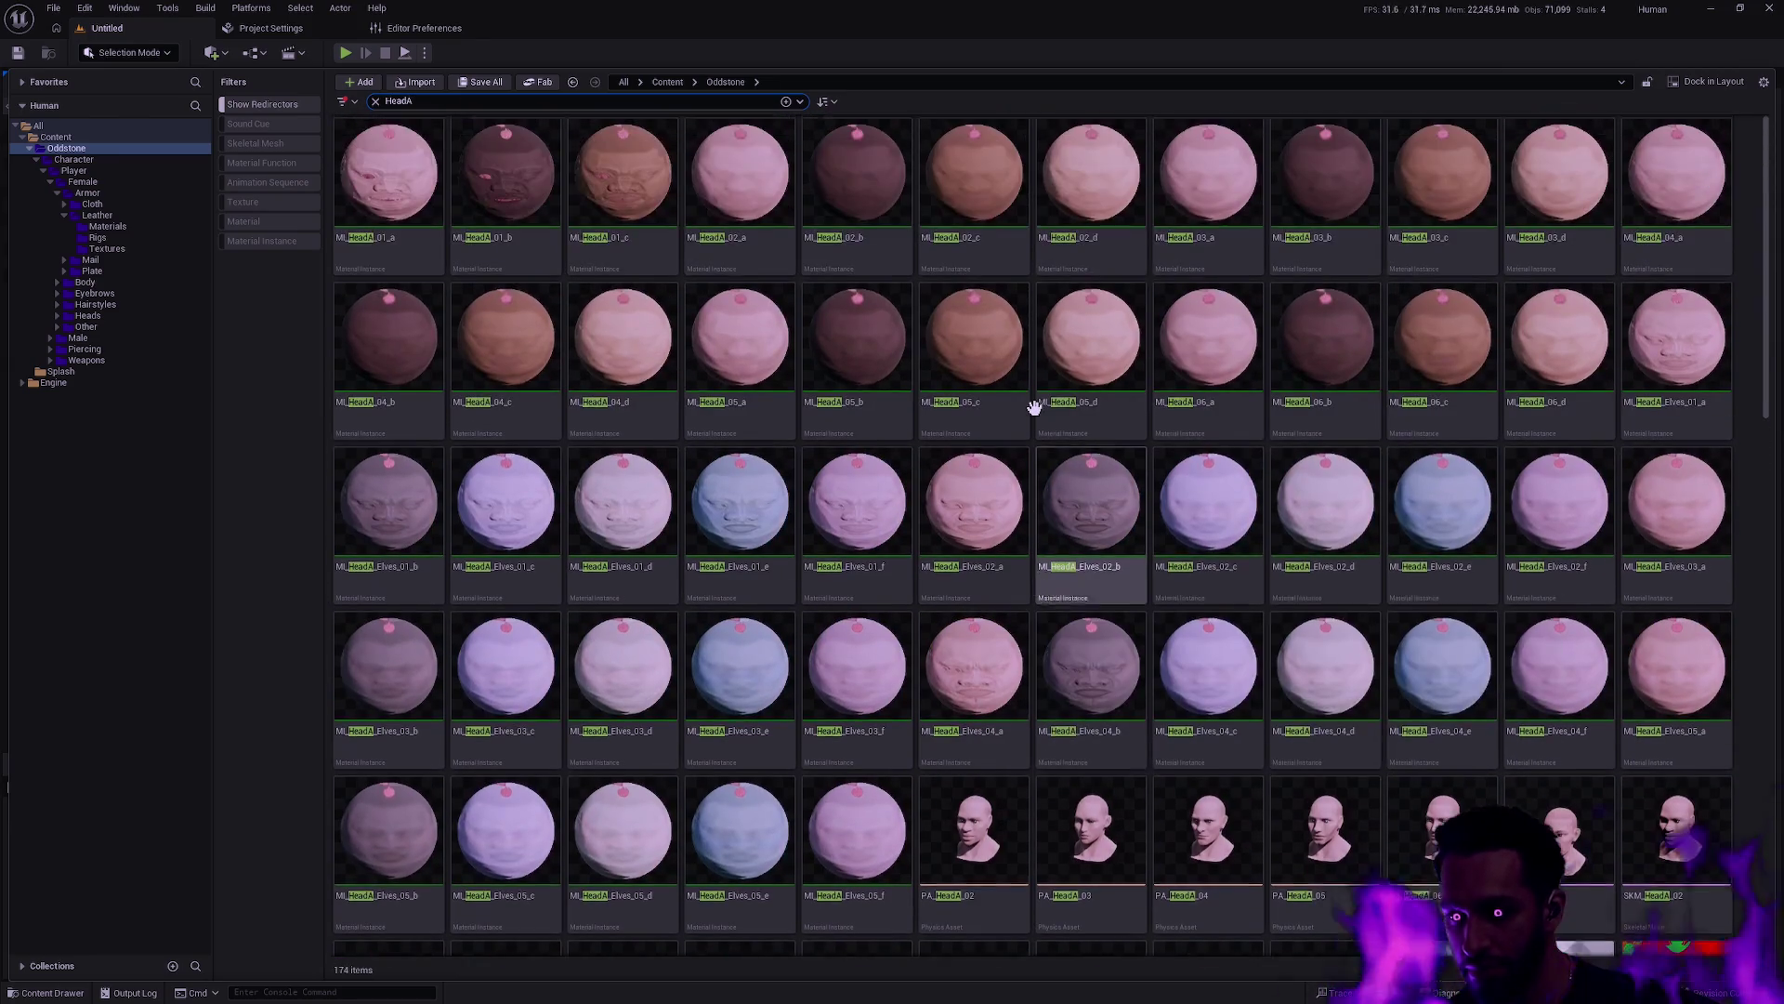
{"action": "key", "text": "ctrl+a"}
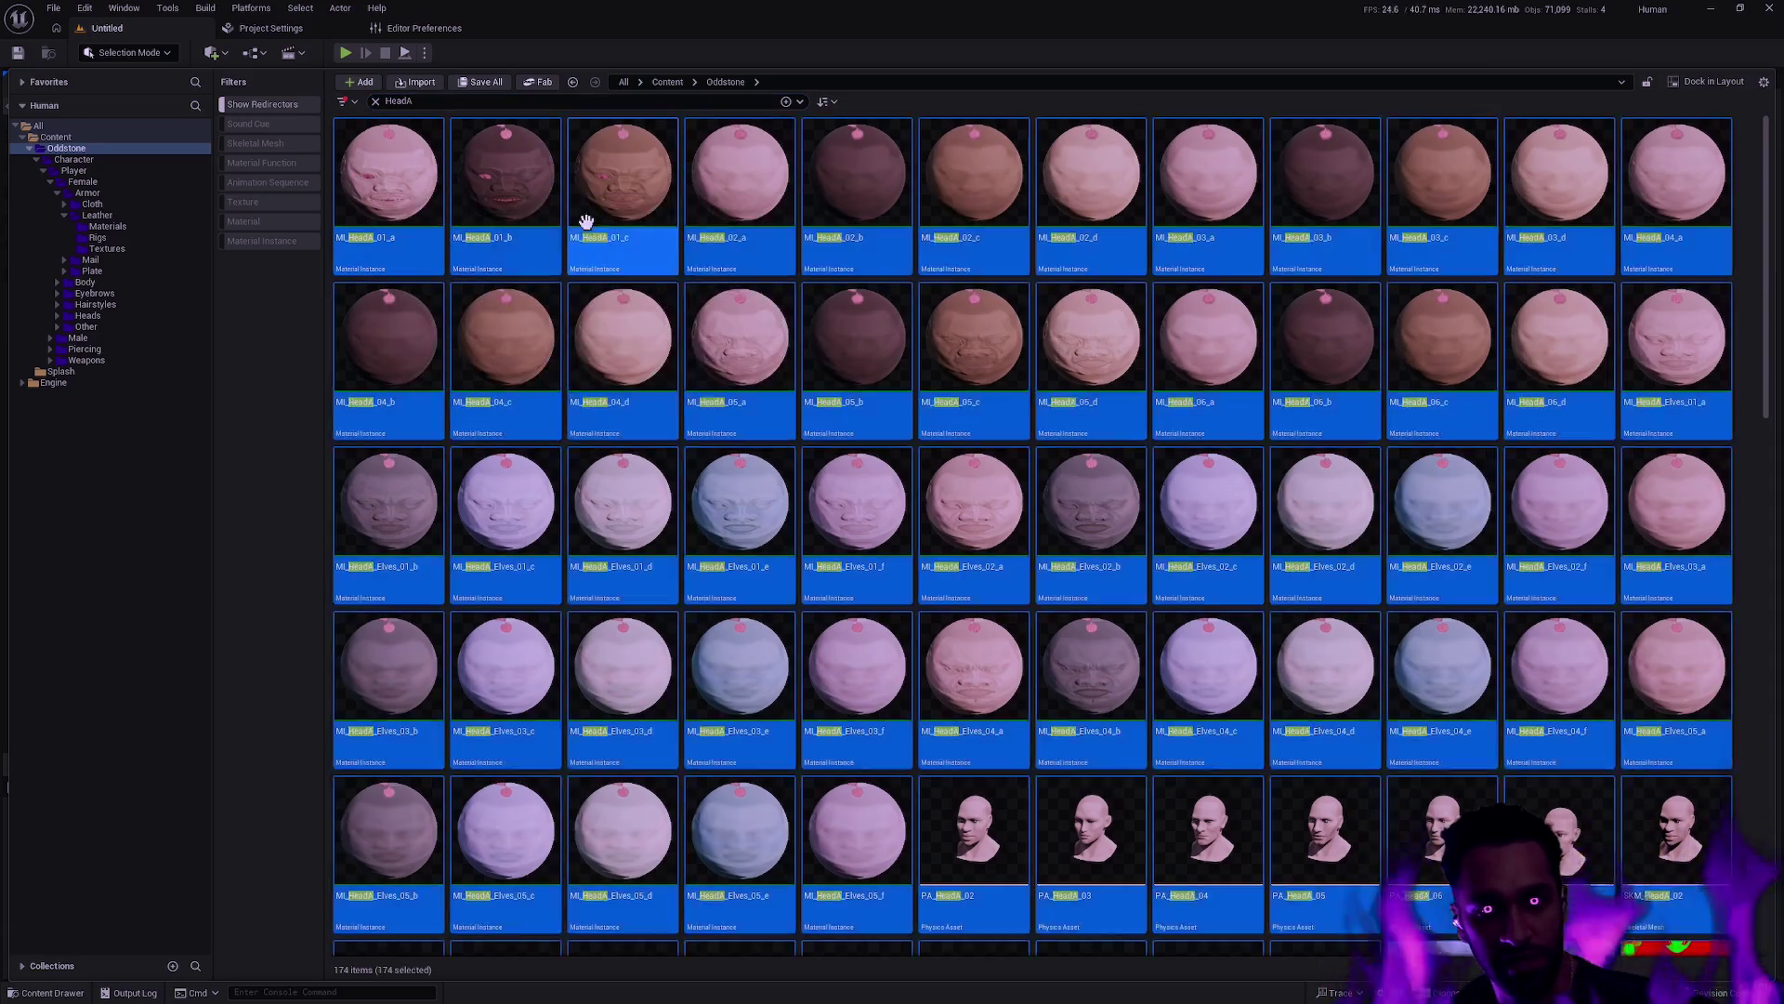
{"action": "key", "text": "F2"}
{"action": "left_click", "coordinate": [748, 351]}
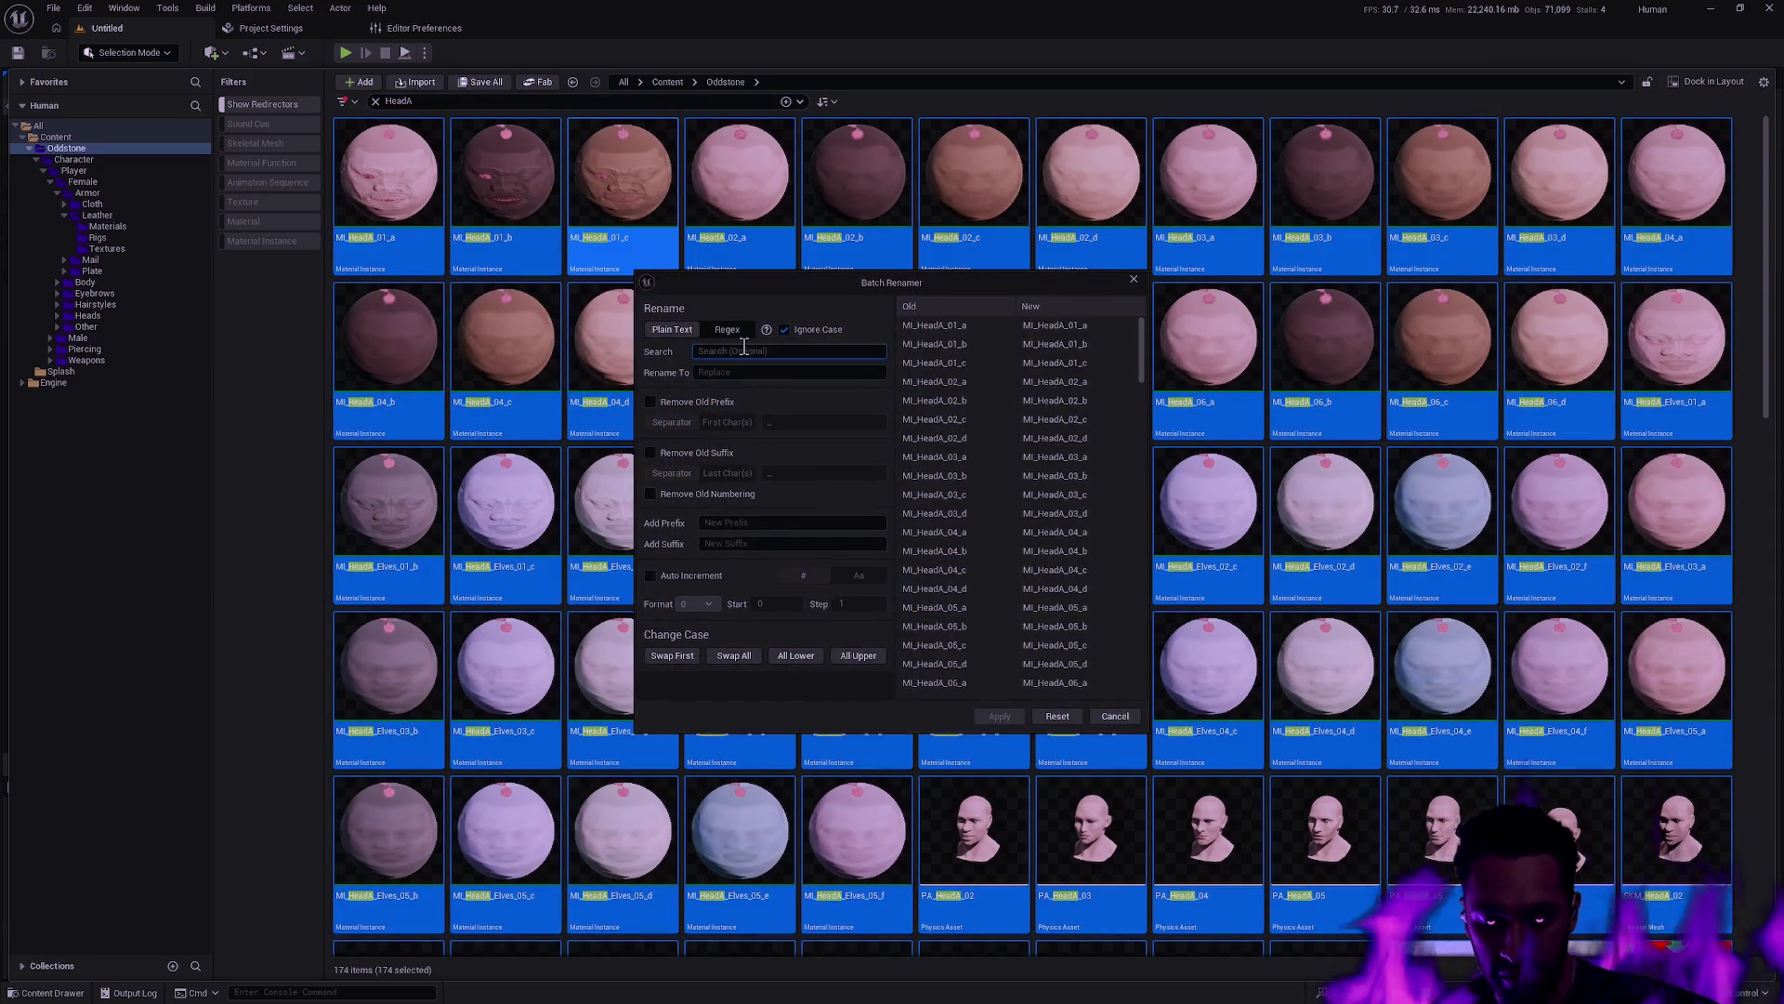
{"action": "type", "text": "HeadA"}
{"action": "key", "text": "Tab"}
{"action": "type", "text": "Male"}
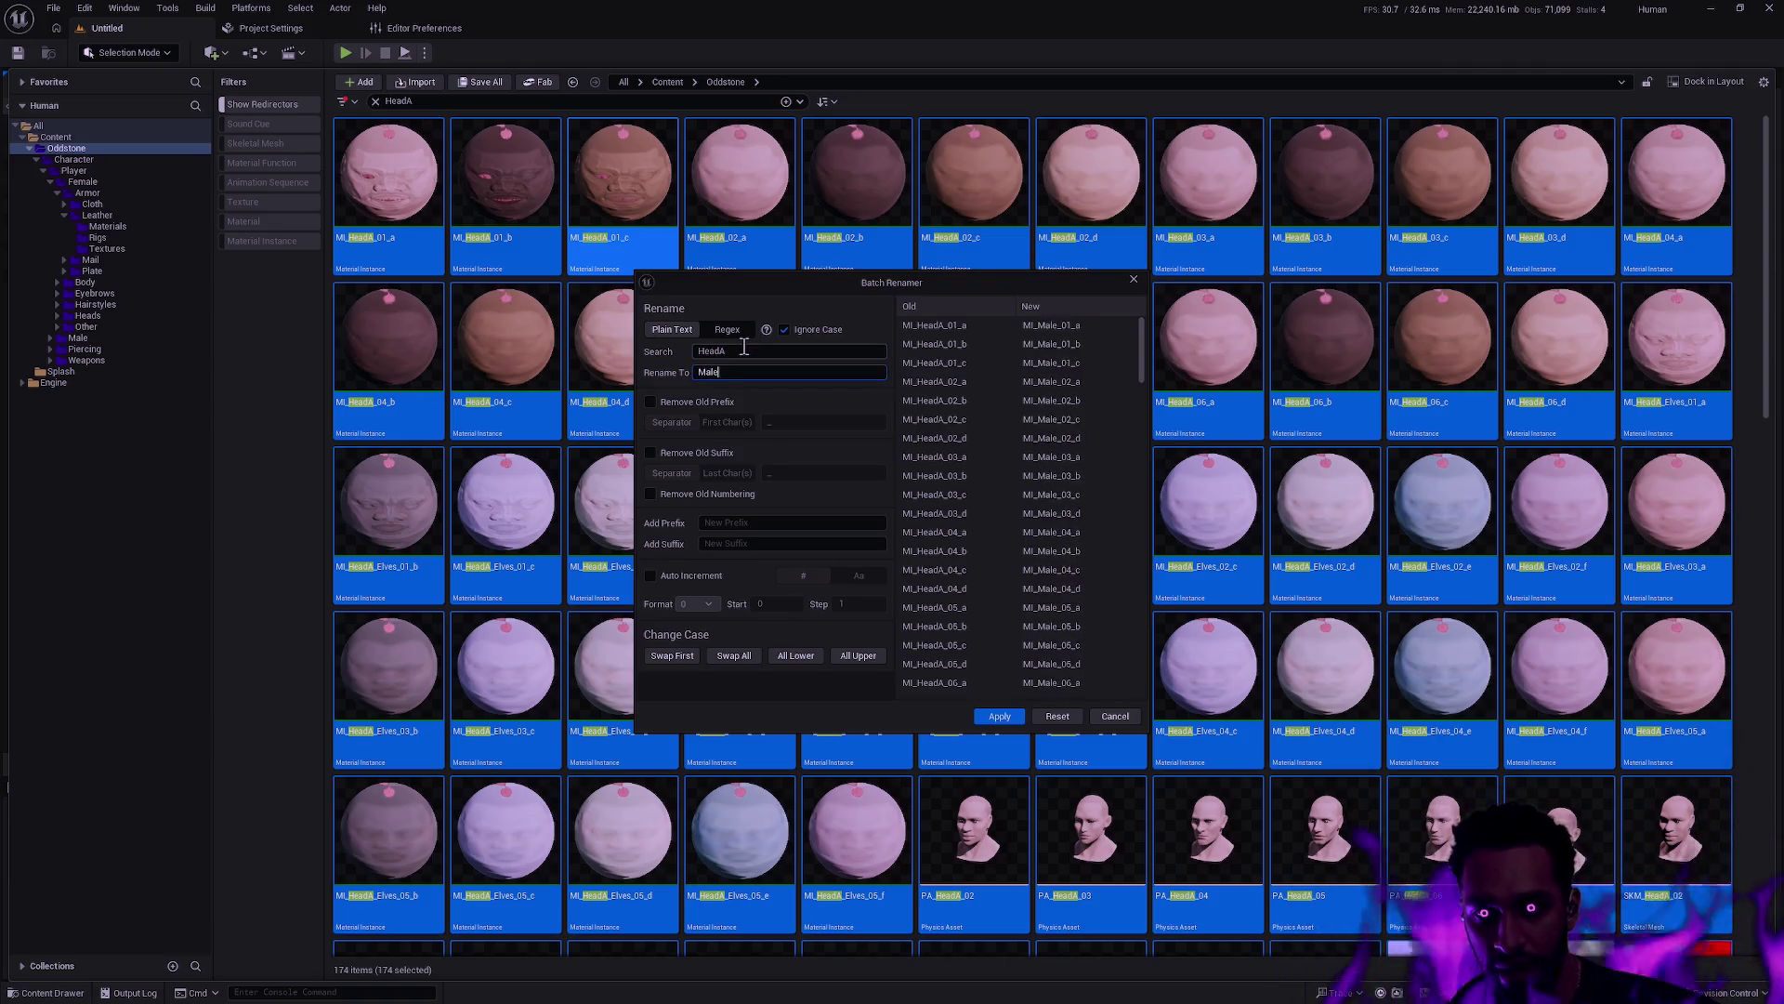
{"action": "key", "text": "ctrl+a"}
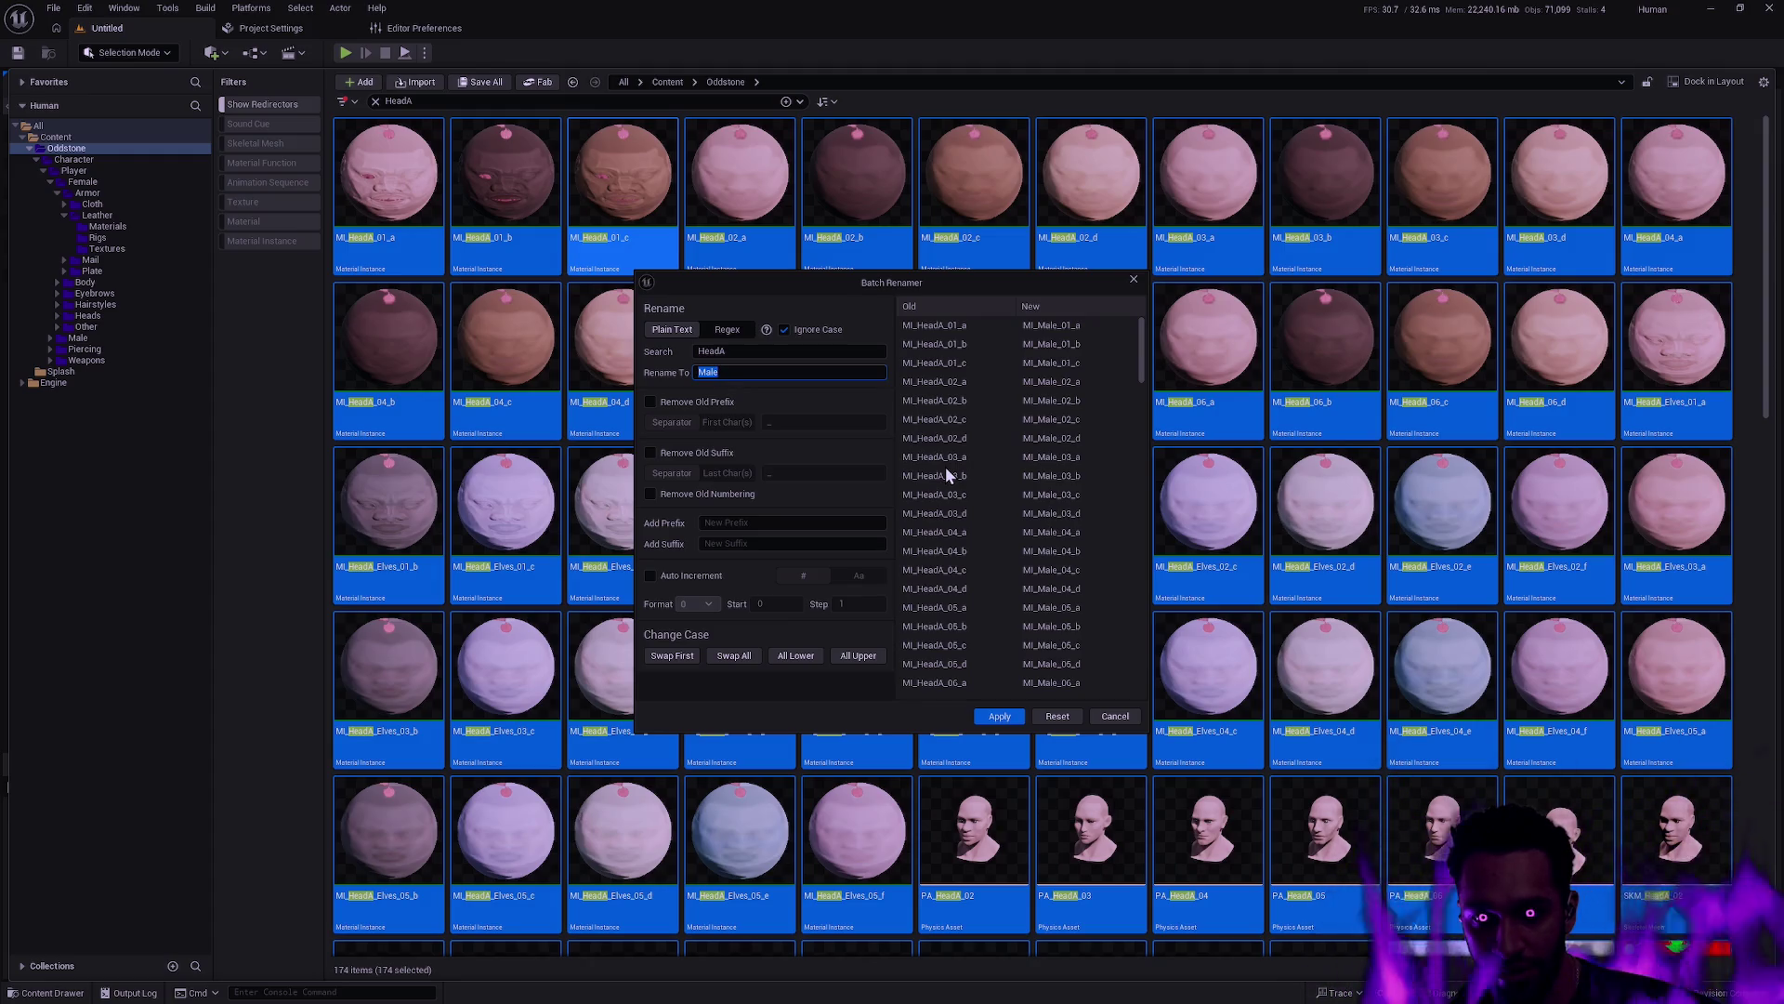
{"action": "type", "text": "Head_Male"}
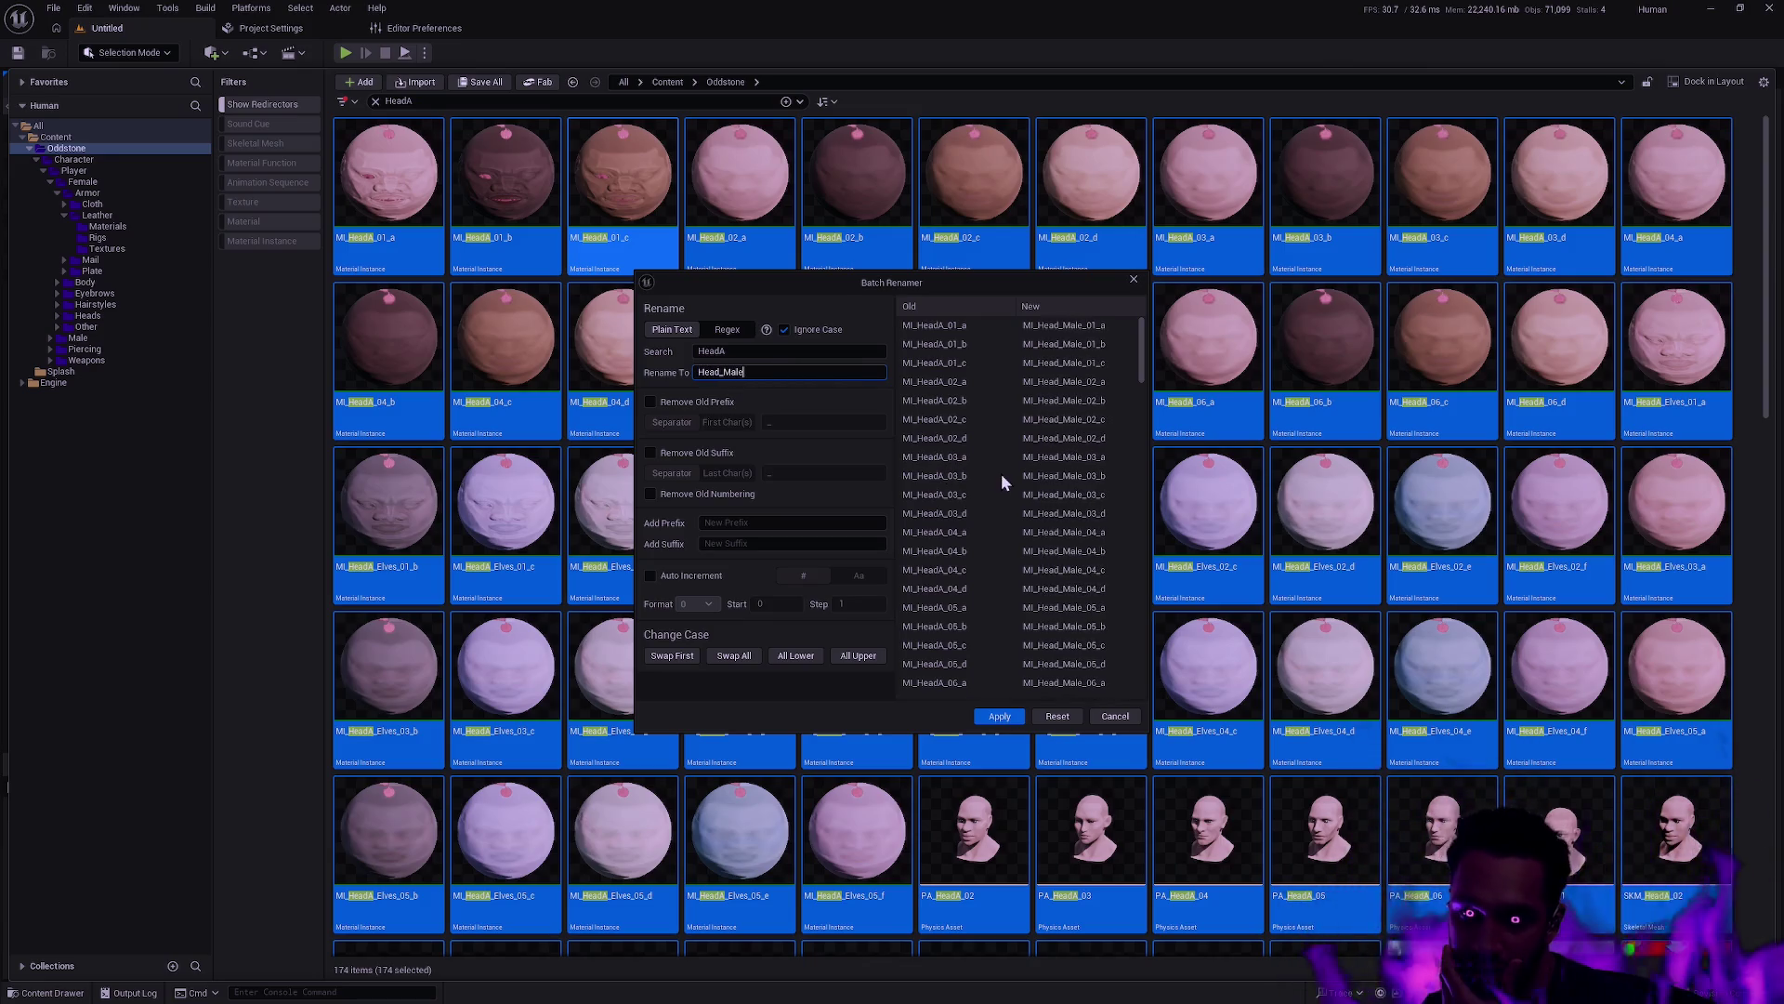
{"action": "left_click", "coordinate": [999, 716]}
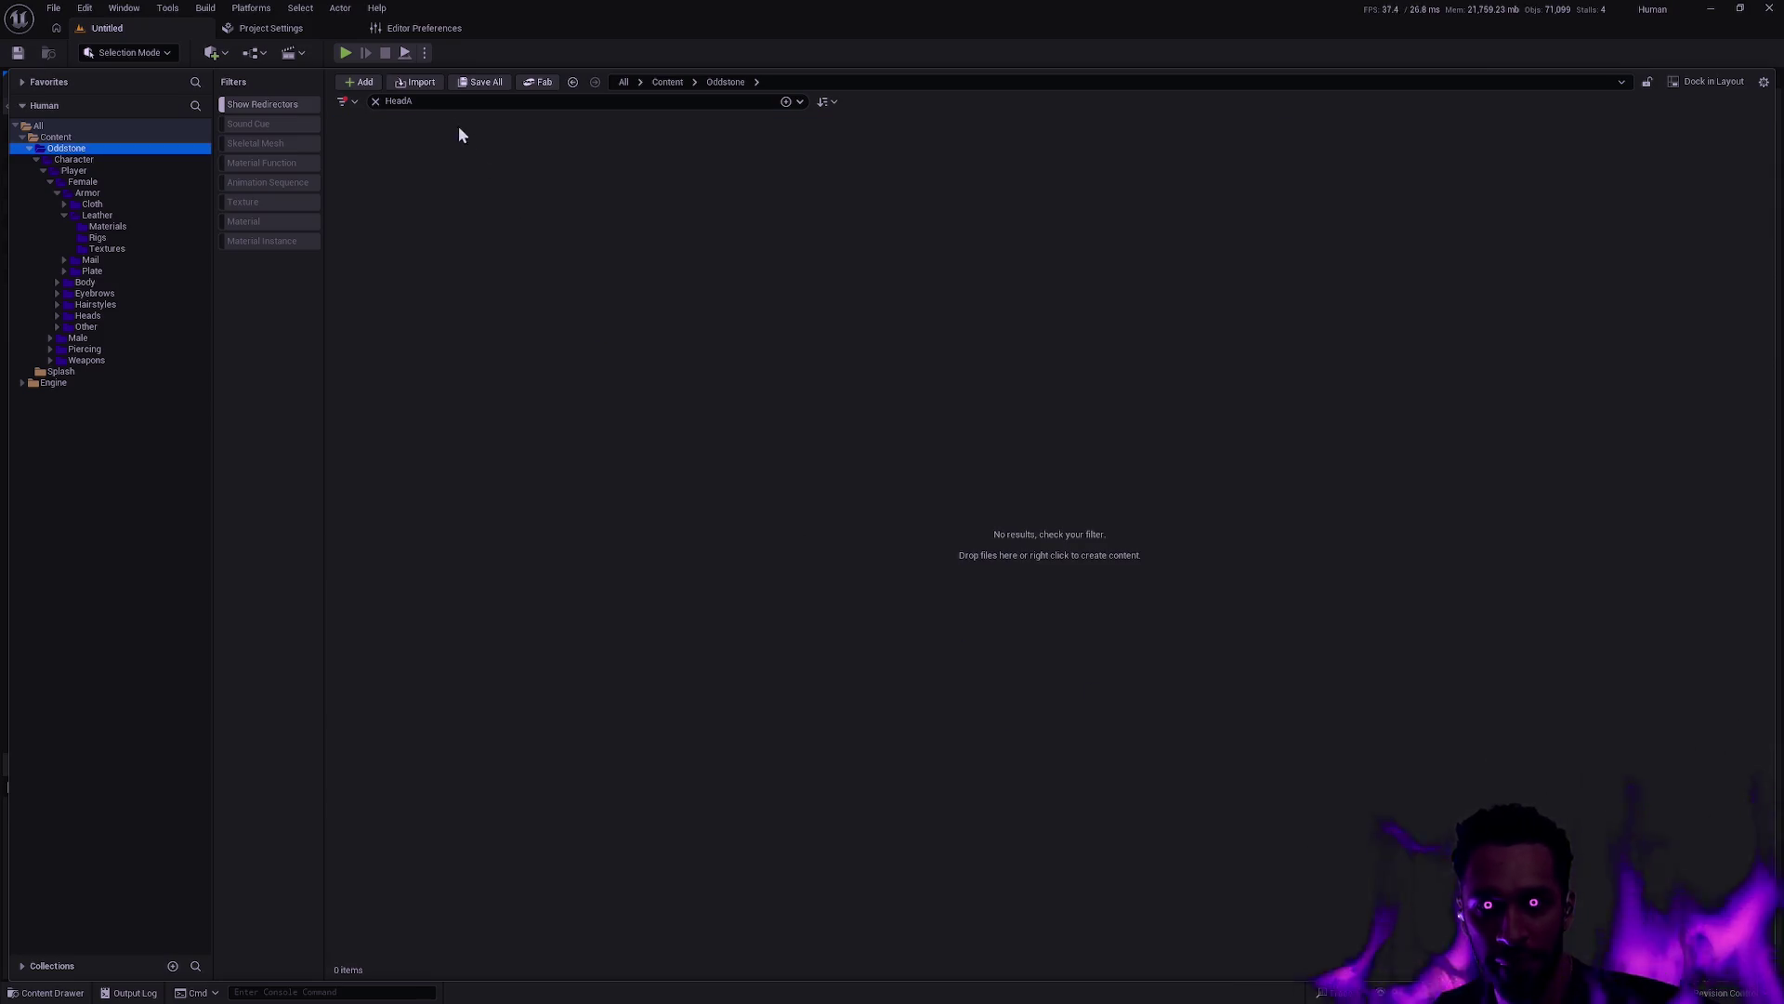
Change the search to HeadB and select all 190 results
{"action": "left_click", "coordinate": [445, 101]}
{"action": "key", "text": "BackSpace"}
{"action": "type", "text": "B"}
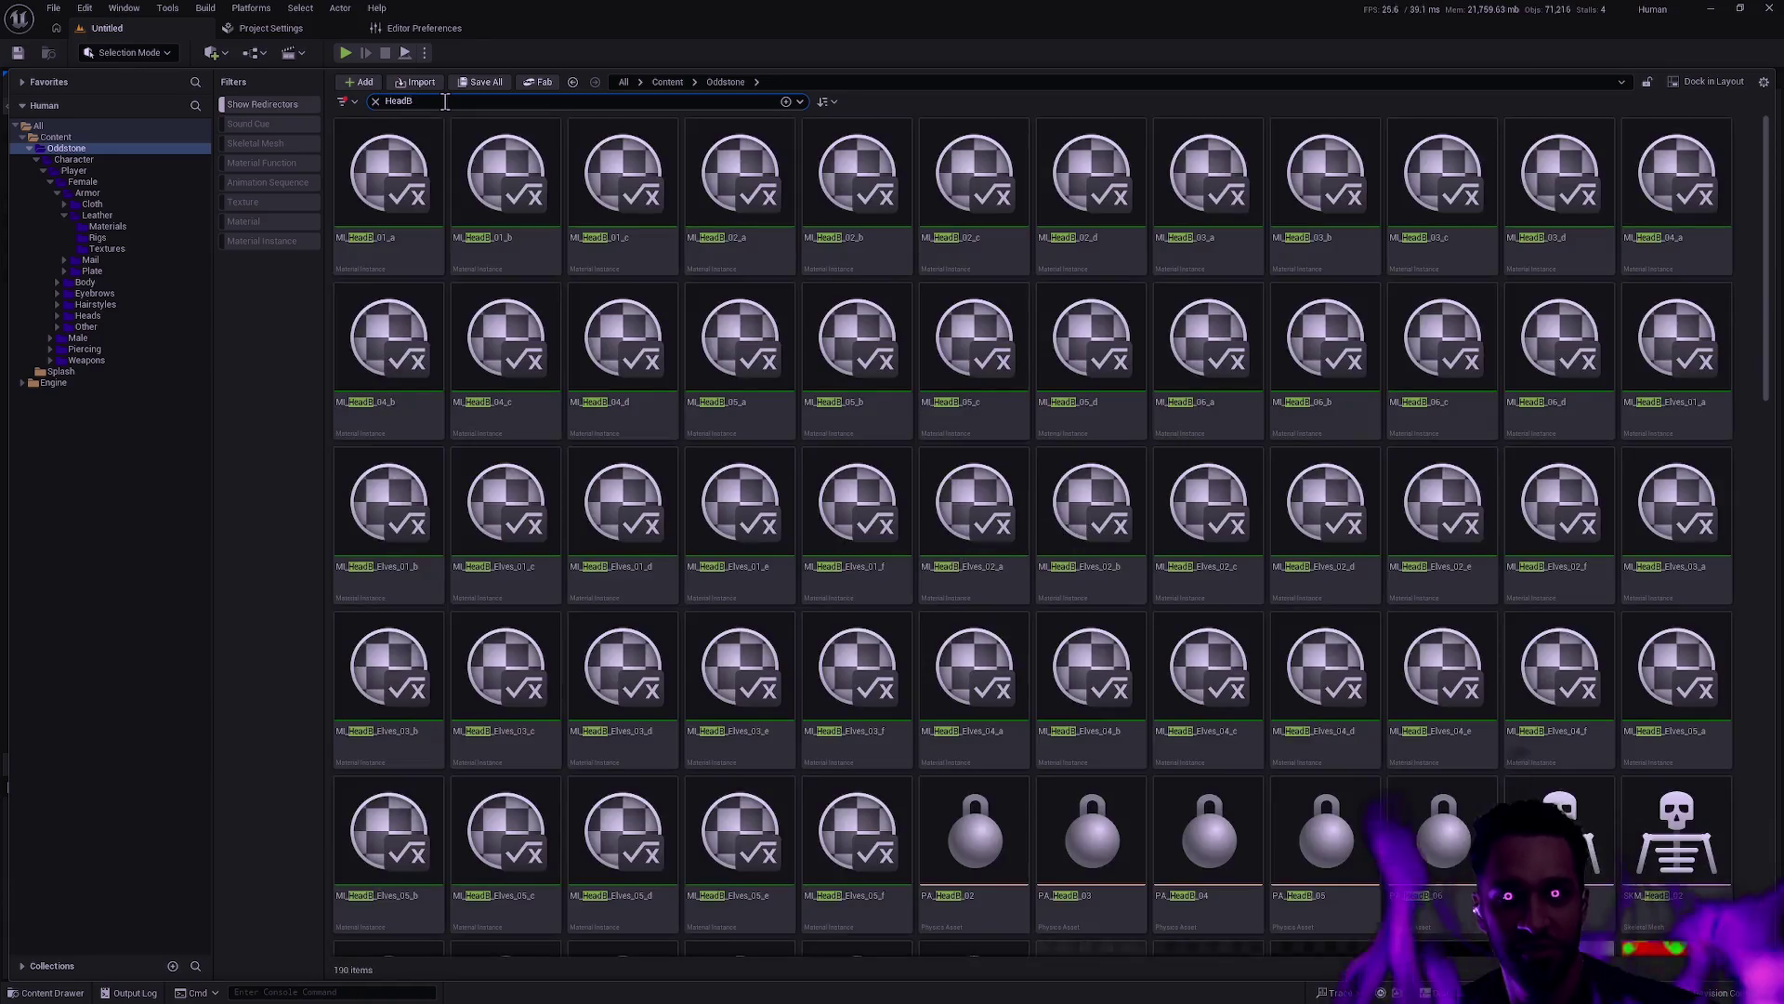
{"action": "left_click", "coordinate": [399, 187]}
{"action": "key", "text": "ctrl+a"}
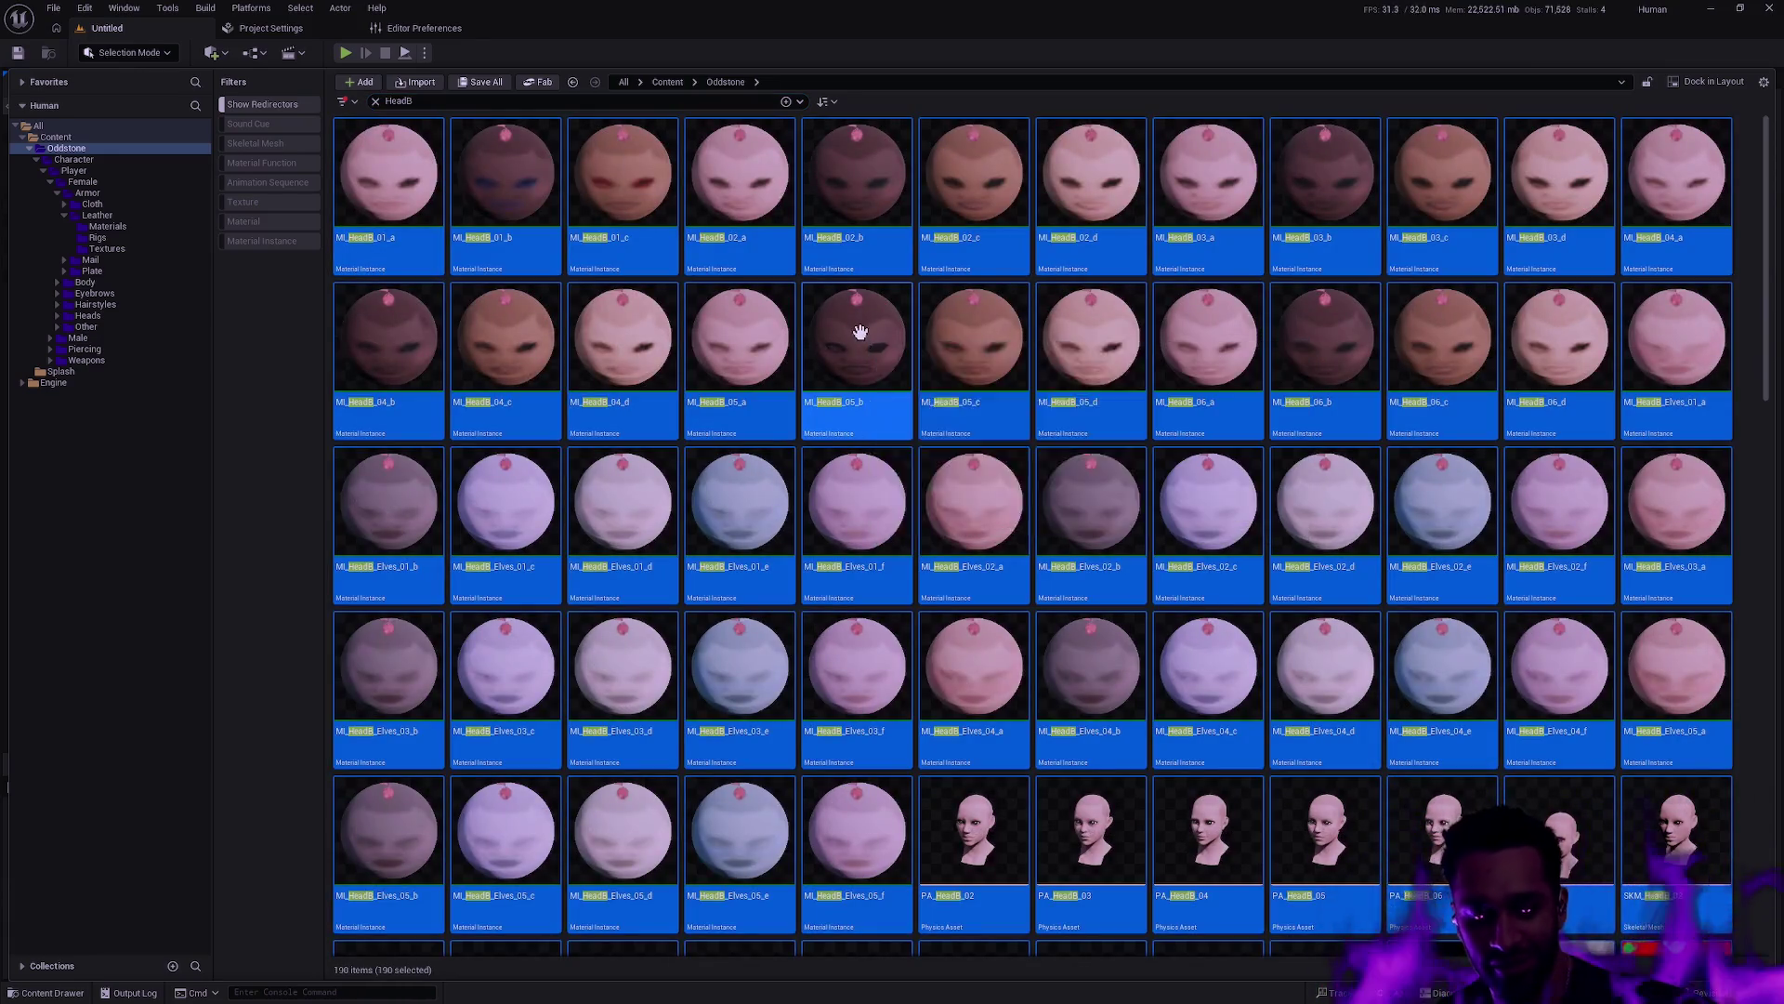
Batch-rename them, replacing HeadB with Head_Female
{"action": "key", "text": "F2"}
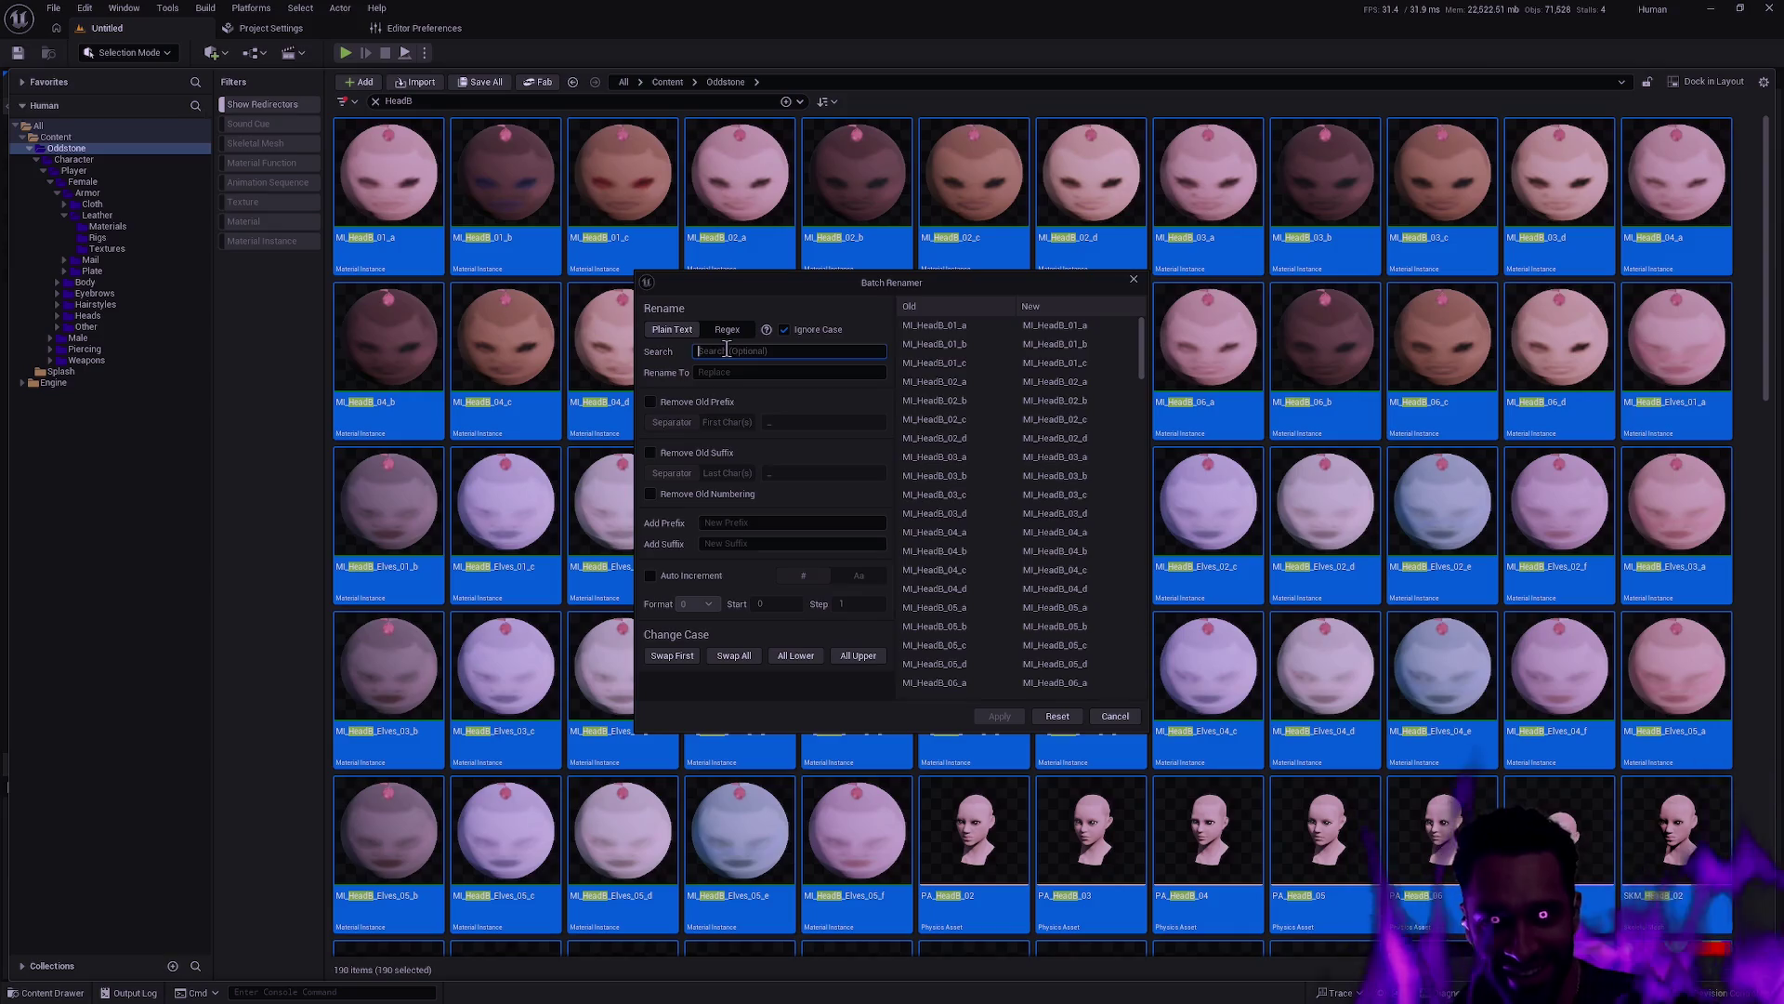
{"action": "type", "text": "HeadB"}
{"action": "key", "text": "Tab"}
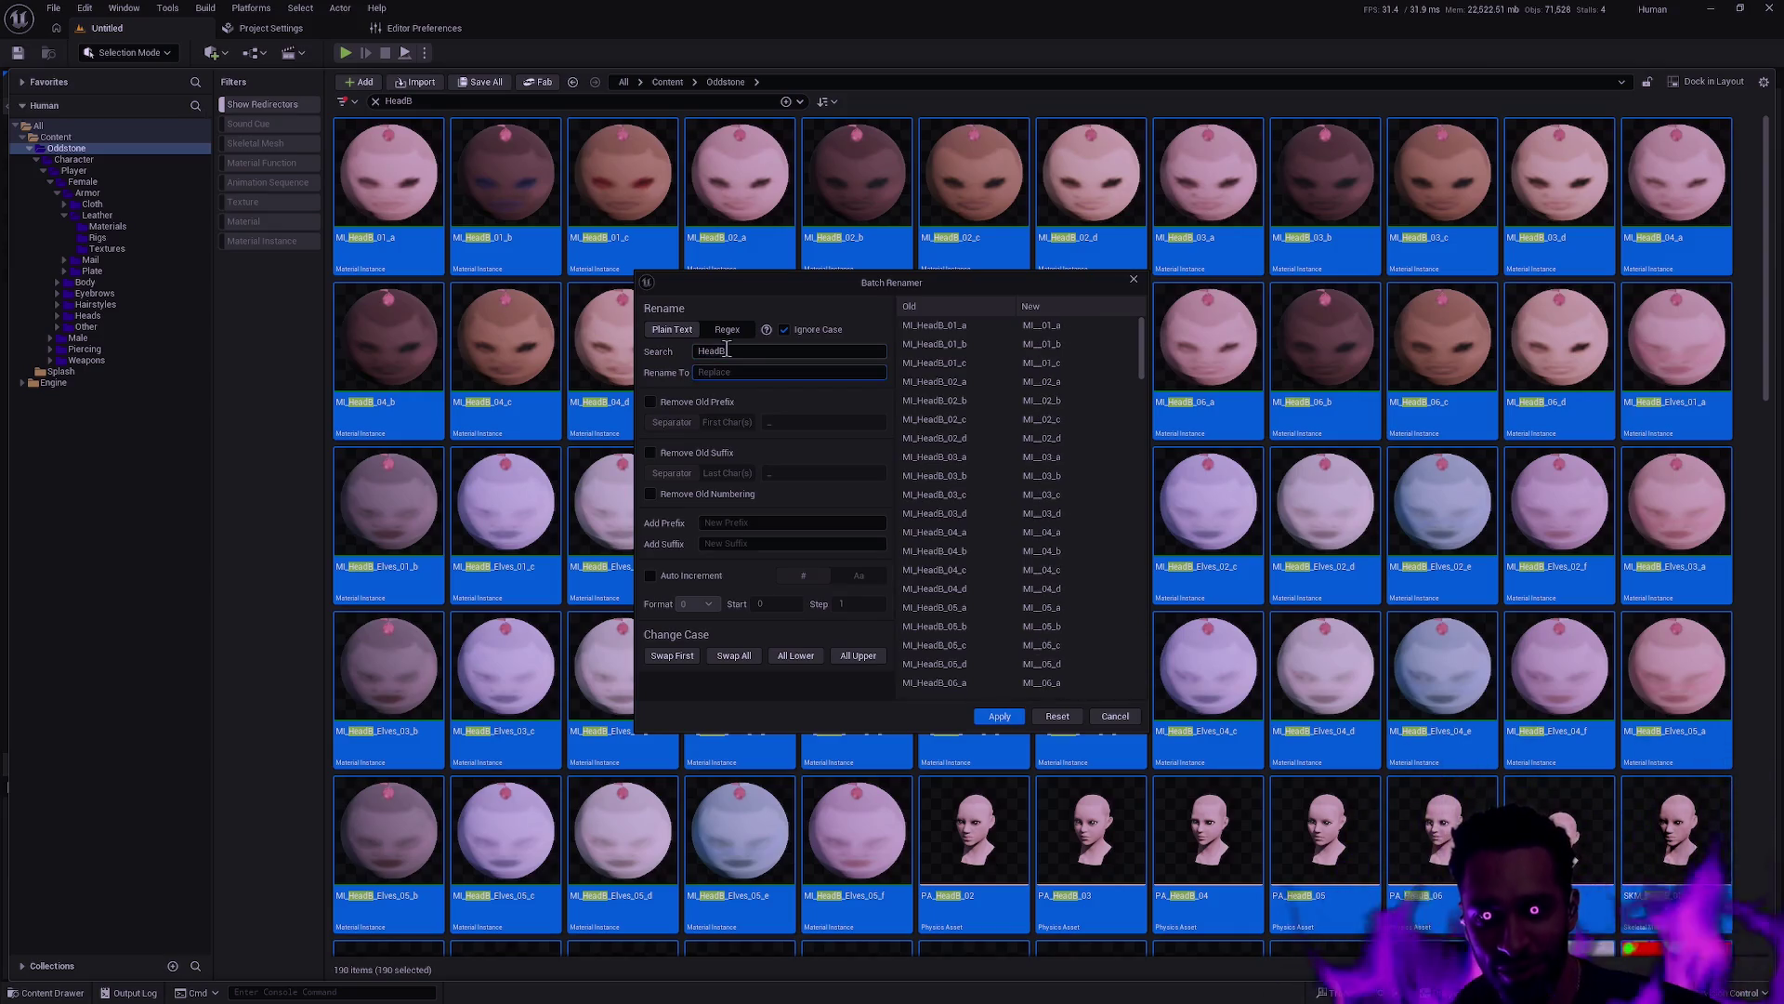
{"action": "type", "text": "Female_"}
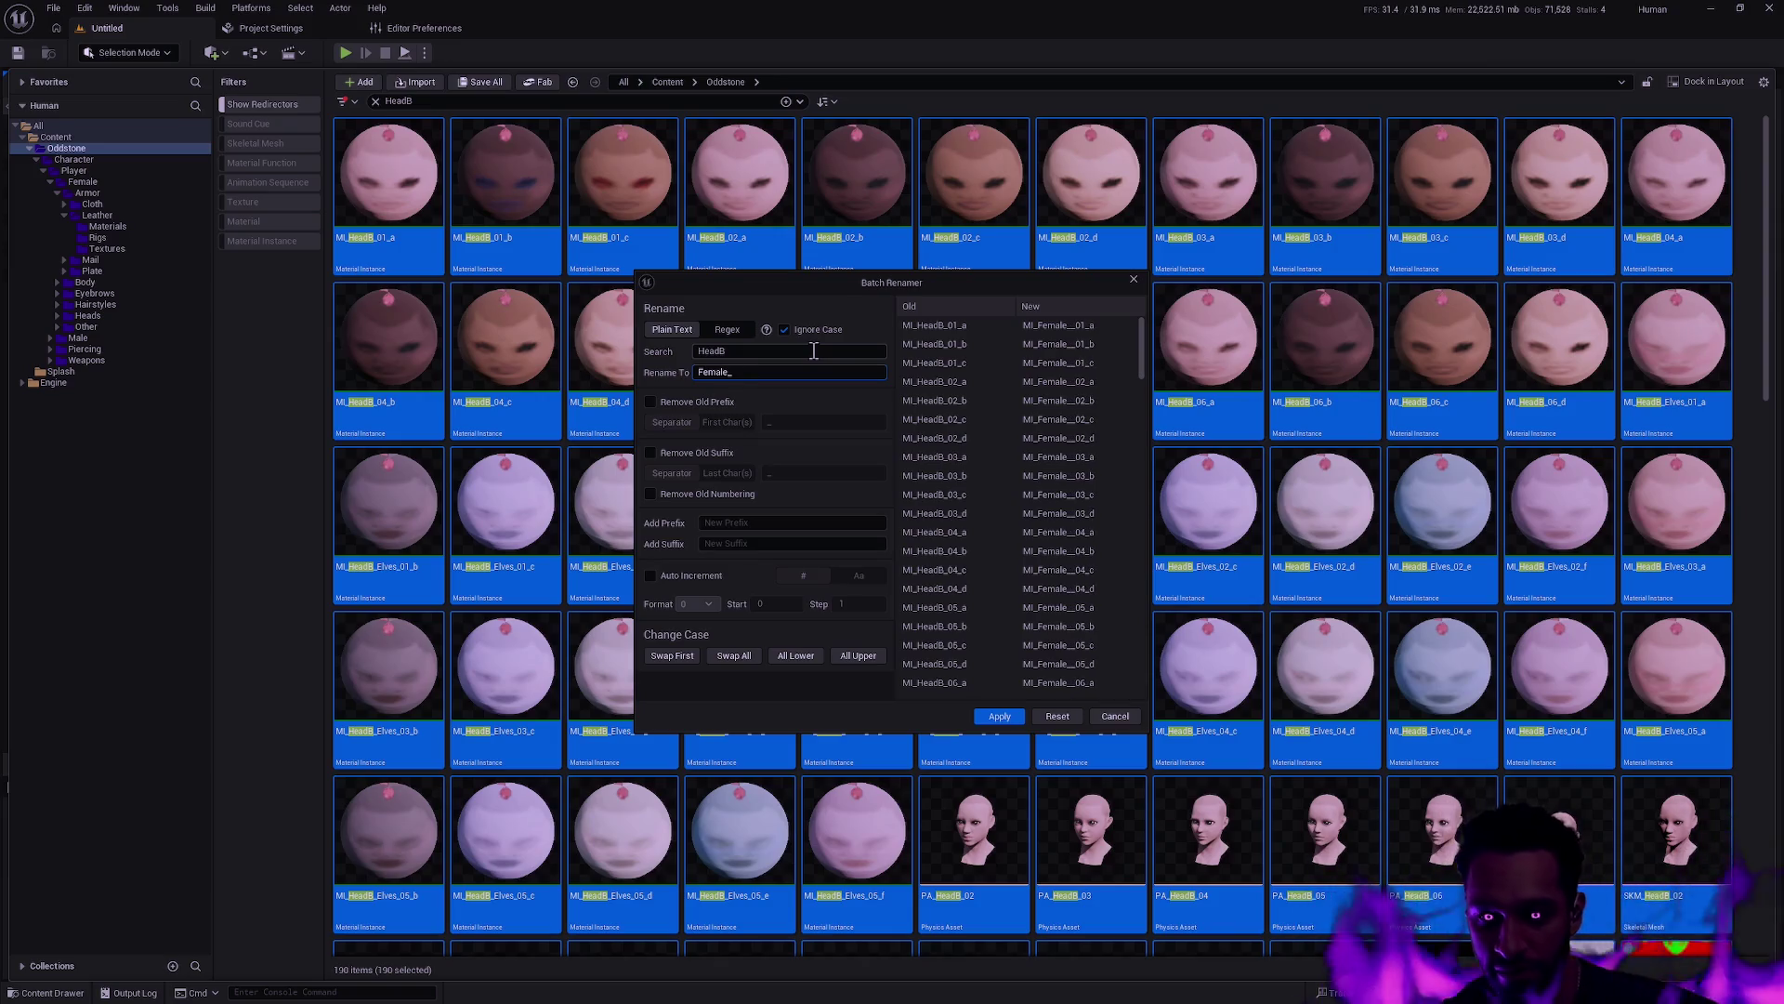
{"action": "key", "text": "ctrl+a"}
{"action": "type", "text": "Head_Fe"}
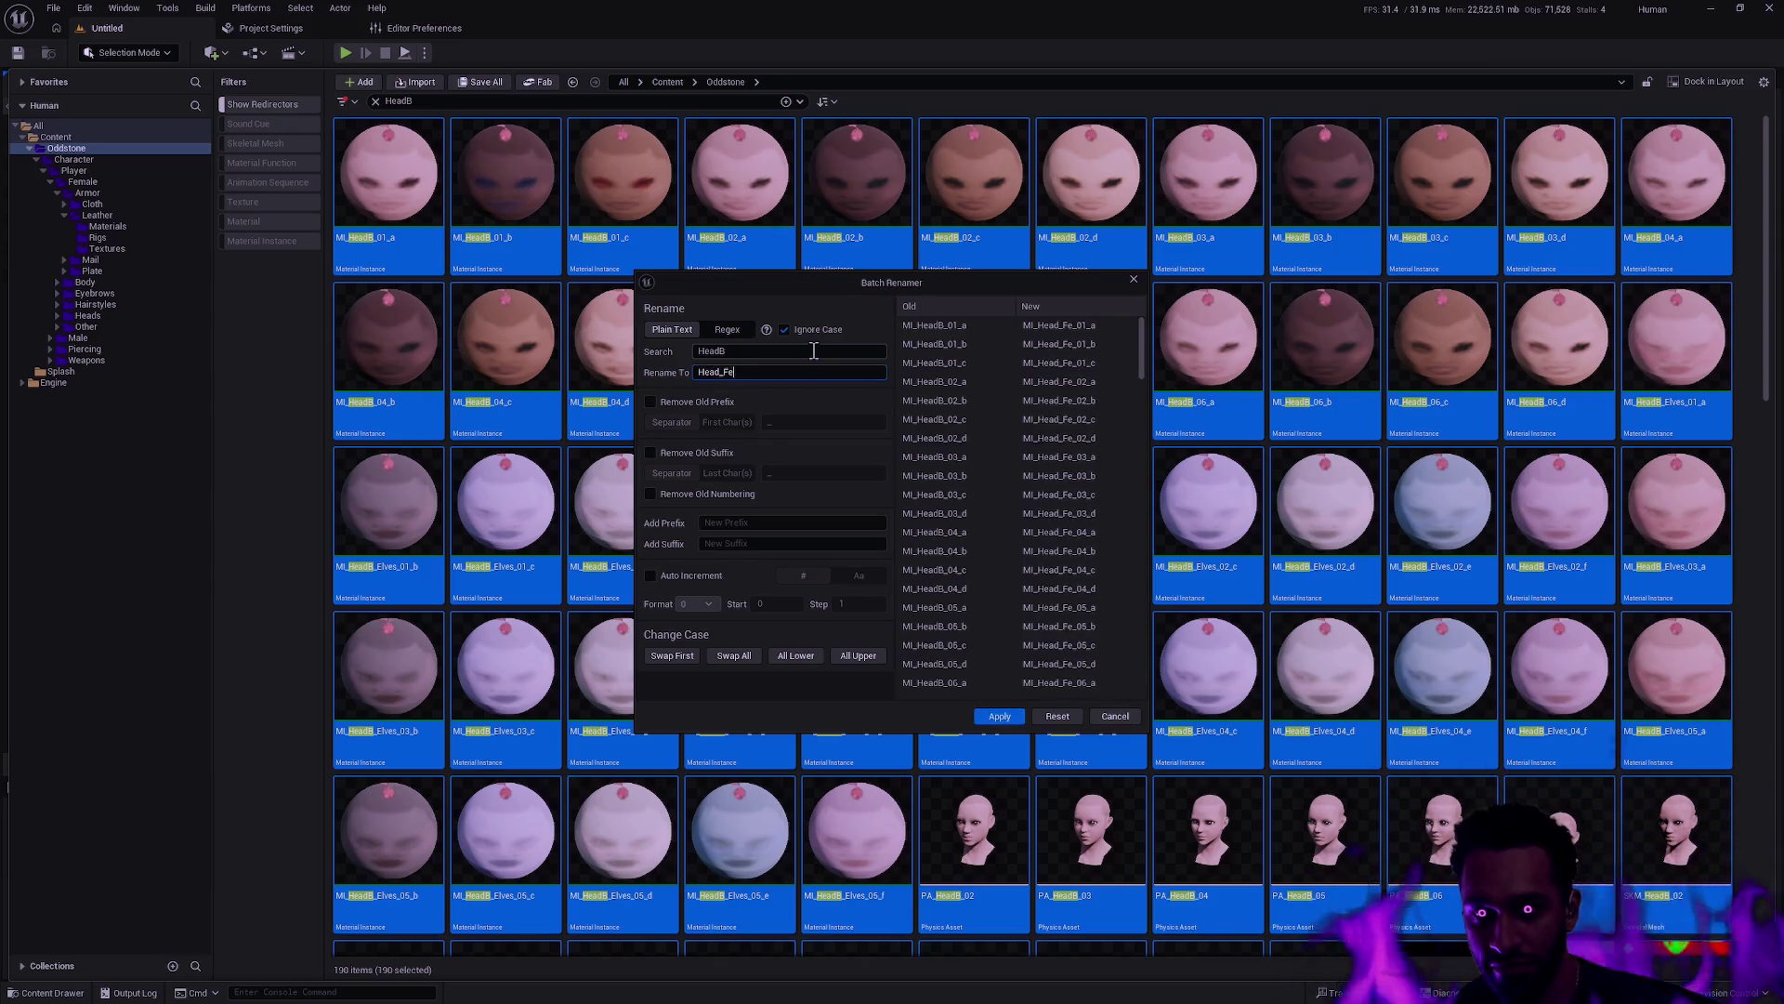
{"action": "type", "text": "male"}
{"action": "key", "text": "Return"}
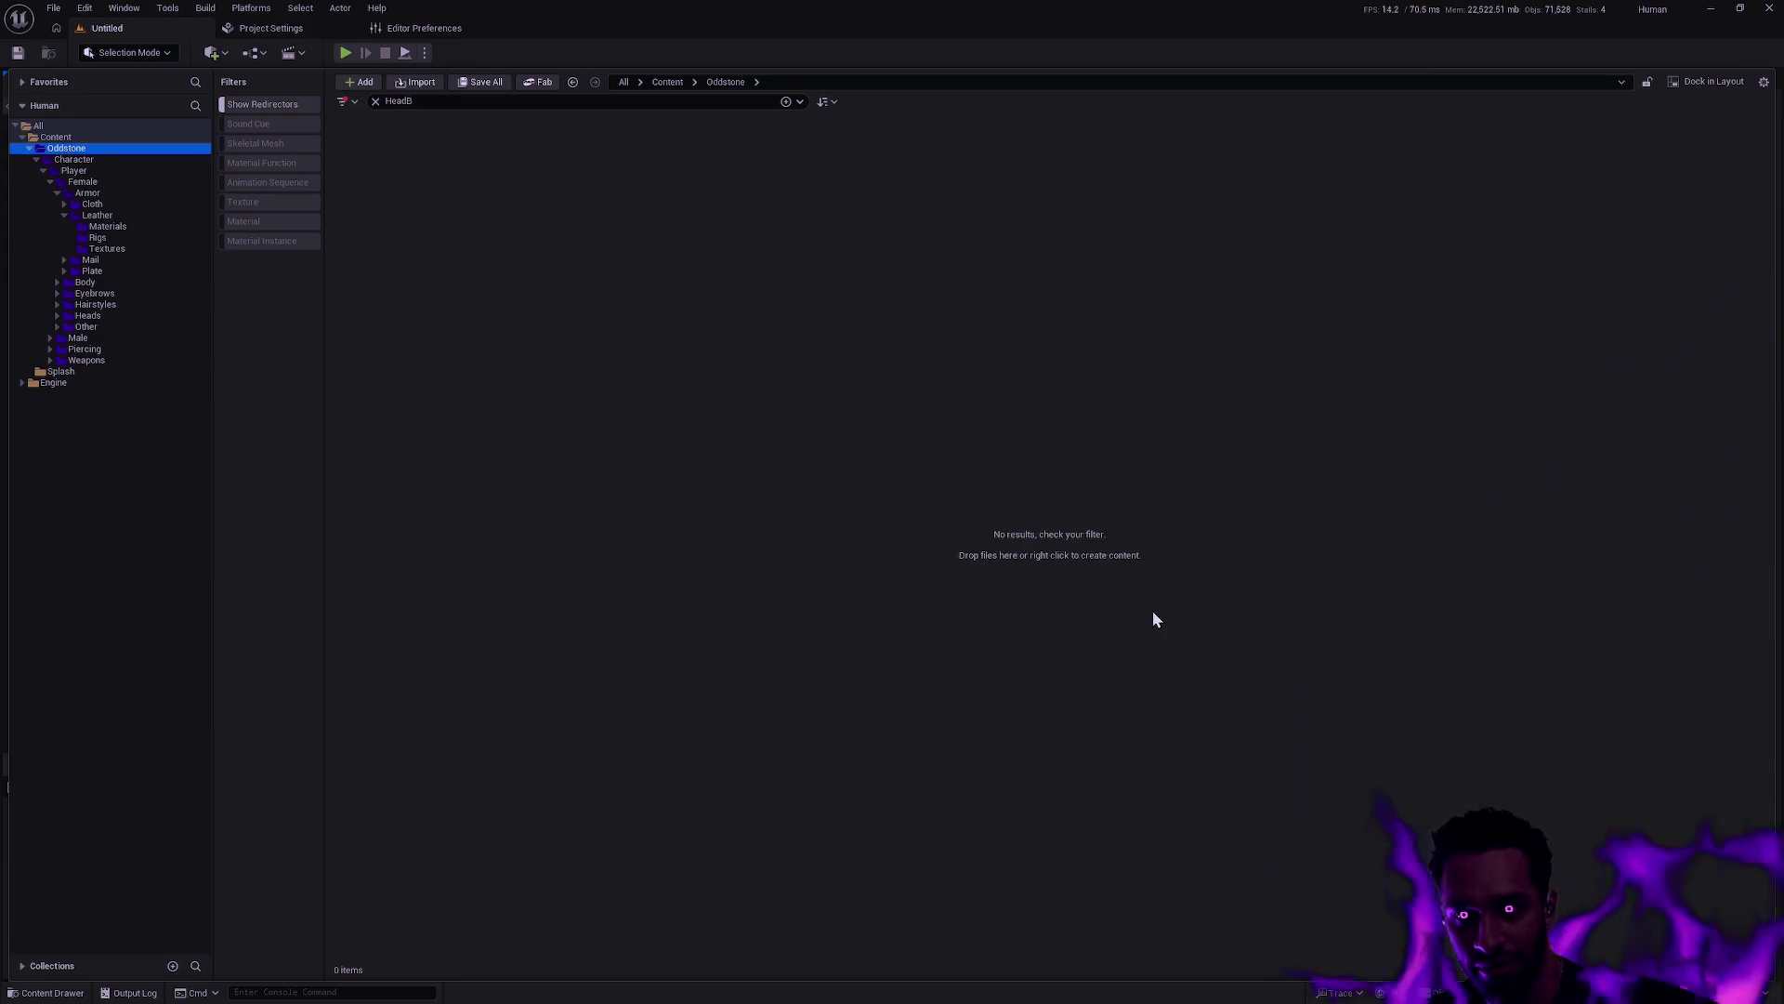
Replace the HeadB search term with BeardA to list its 67 assets
{"action": "left_click_drag", "start_coordinate": [384, 101], "coordinate": [406, 100]}
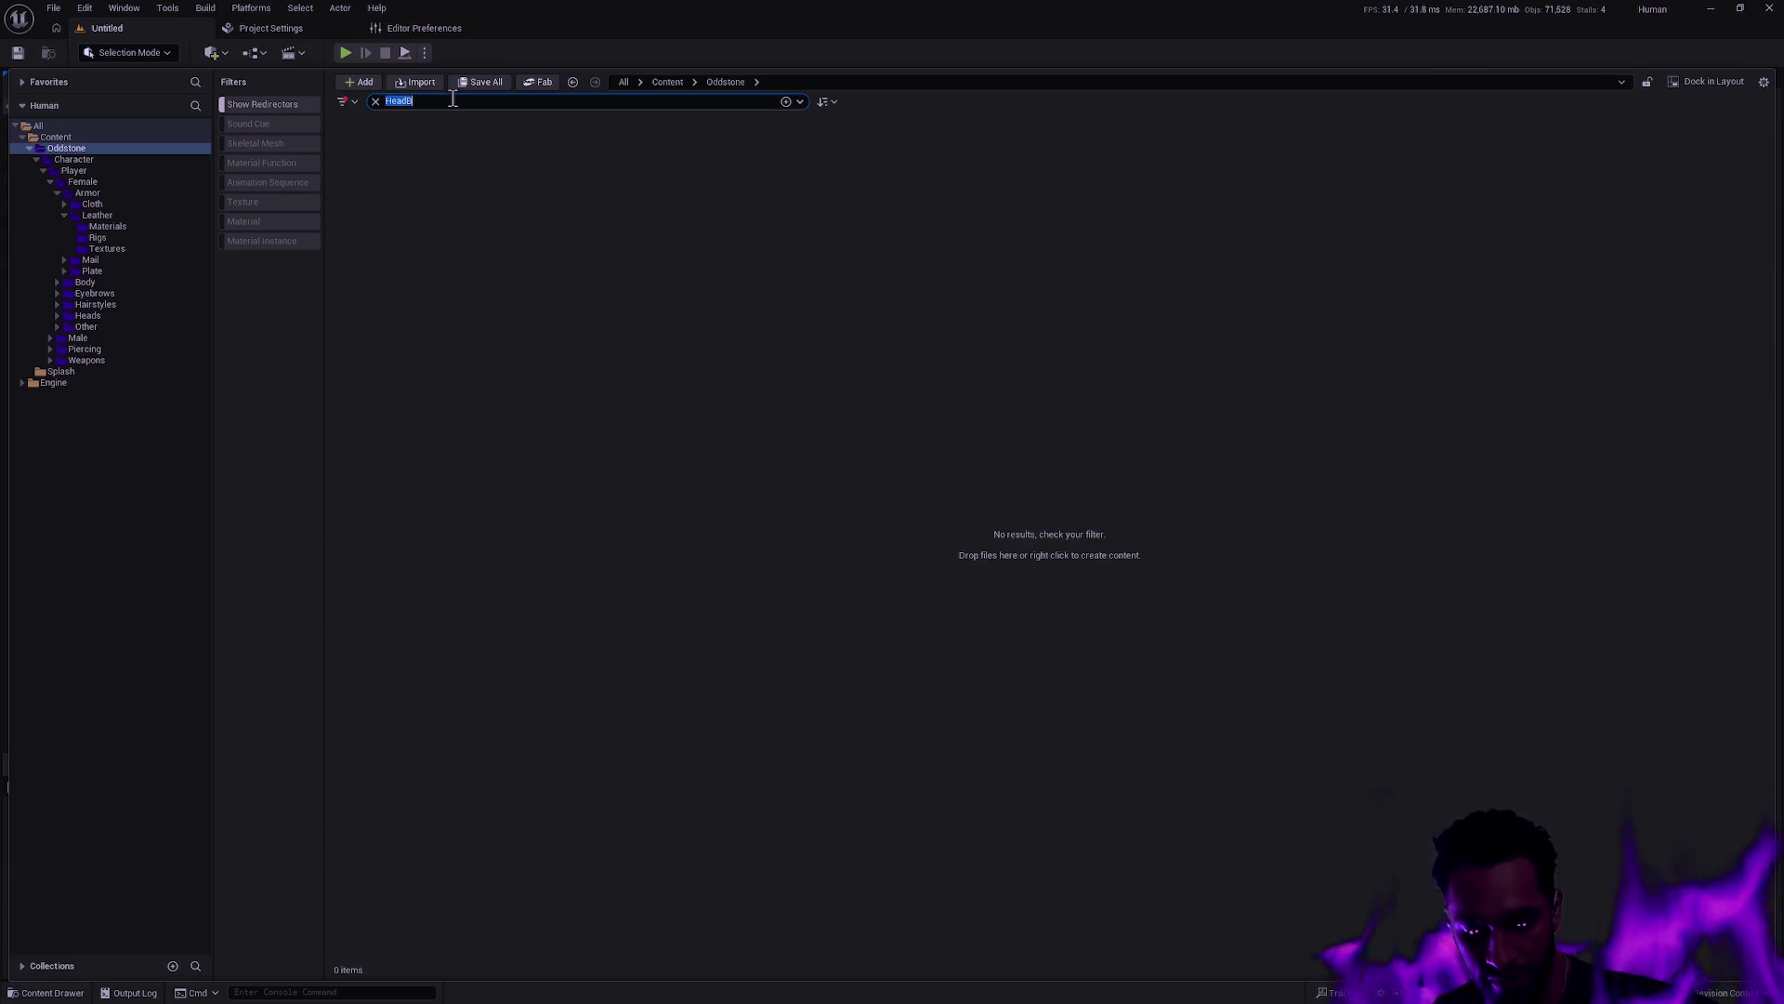
{"action": "key", "text": "BackSpace"}
{"action": "type", "text": "B"}
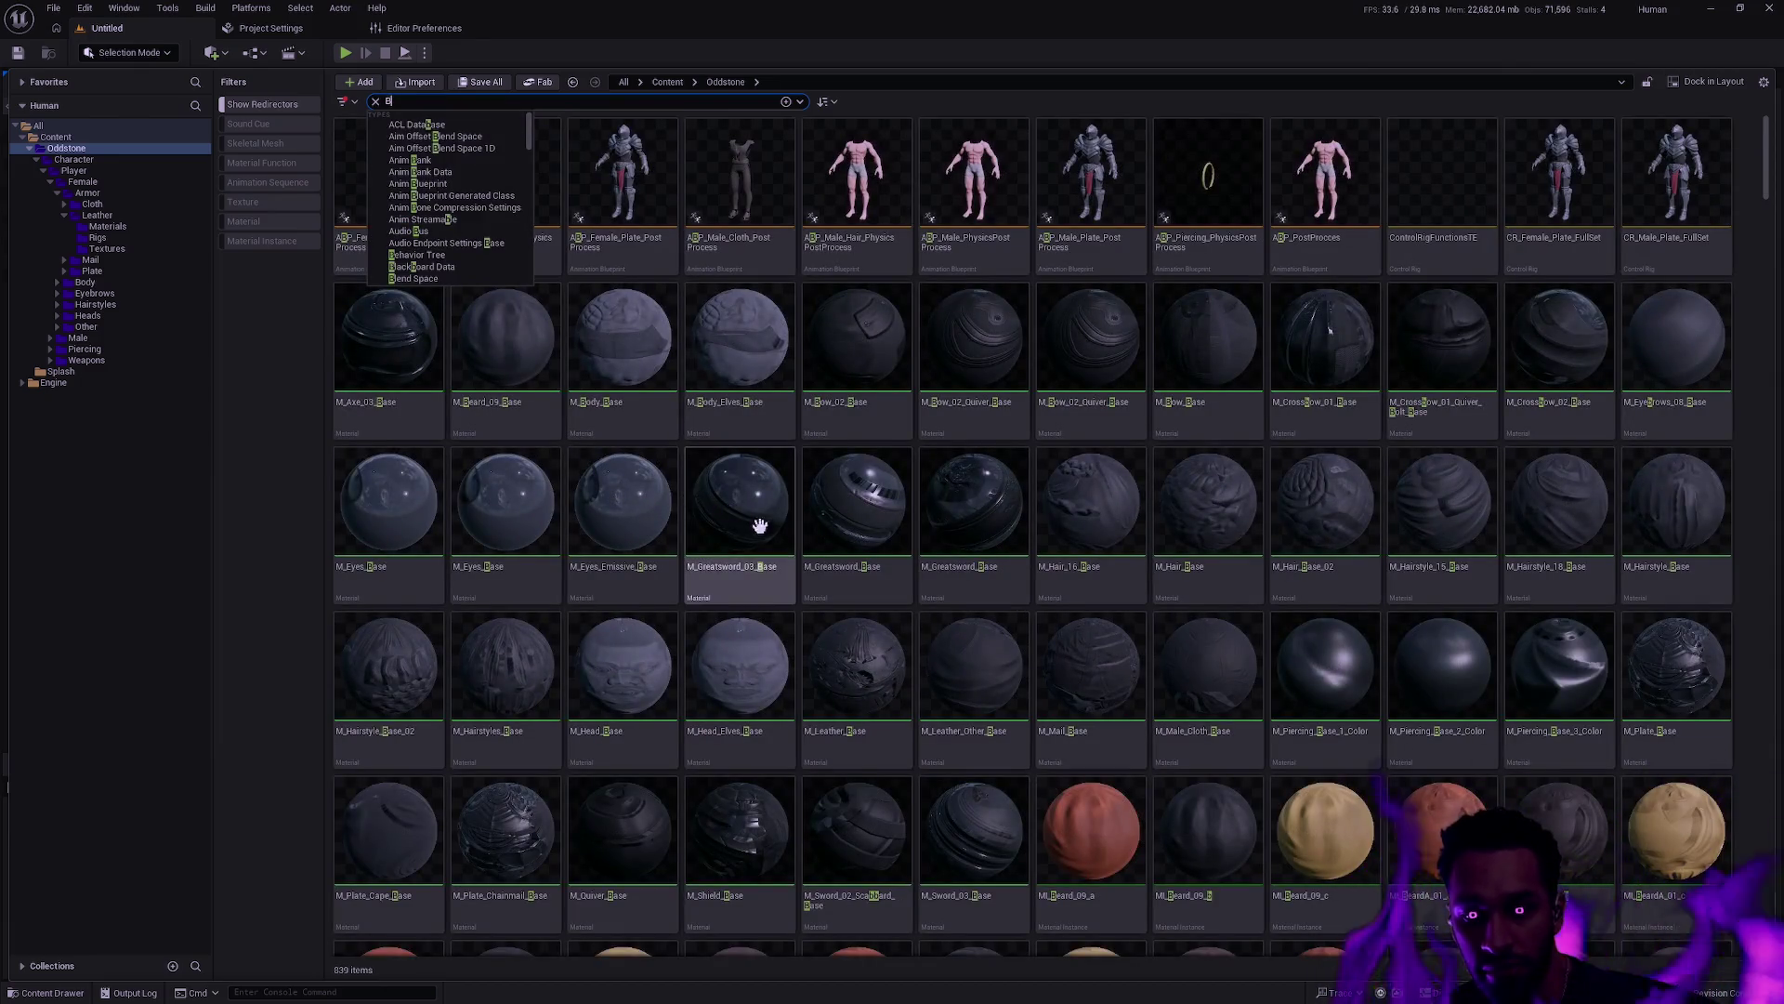
{"action": "scroll", "coordinate": [962, 551], "scroll_direction": "down", "scroll_amount": 3}
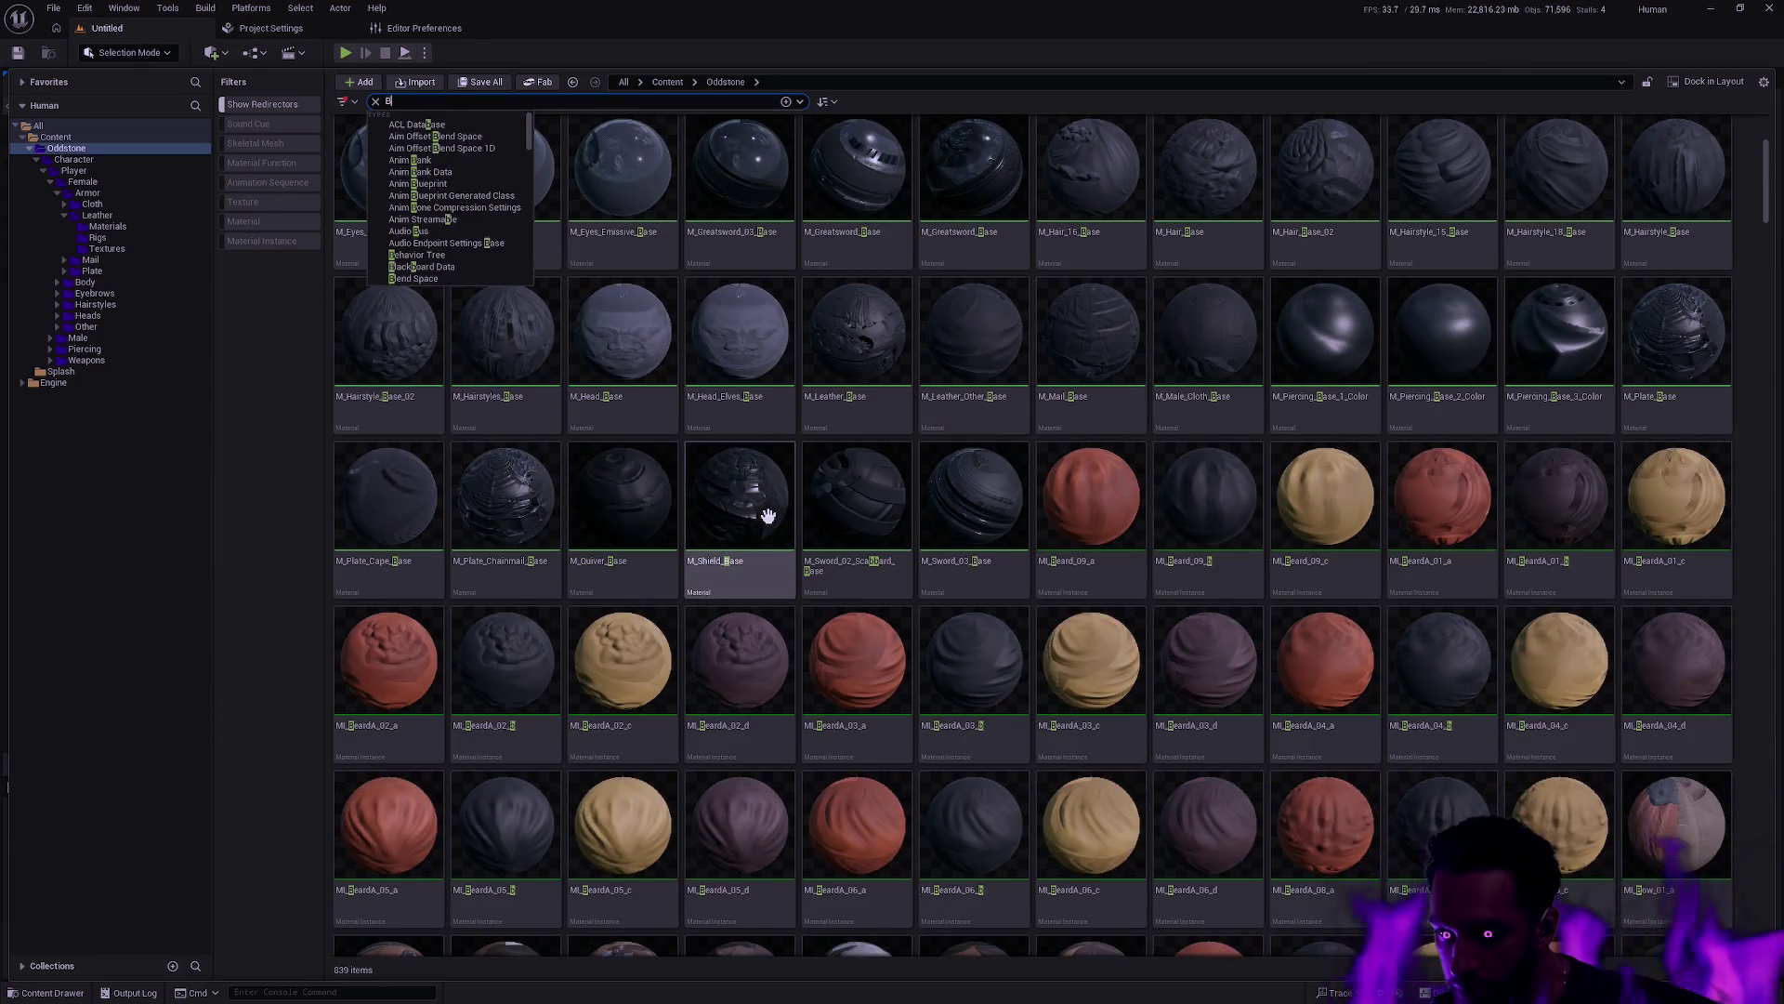
{"action": "scroll", "coordinate": [780, 516], "scroll_direction": "down", "scroll_amount": 3}
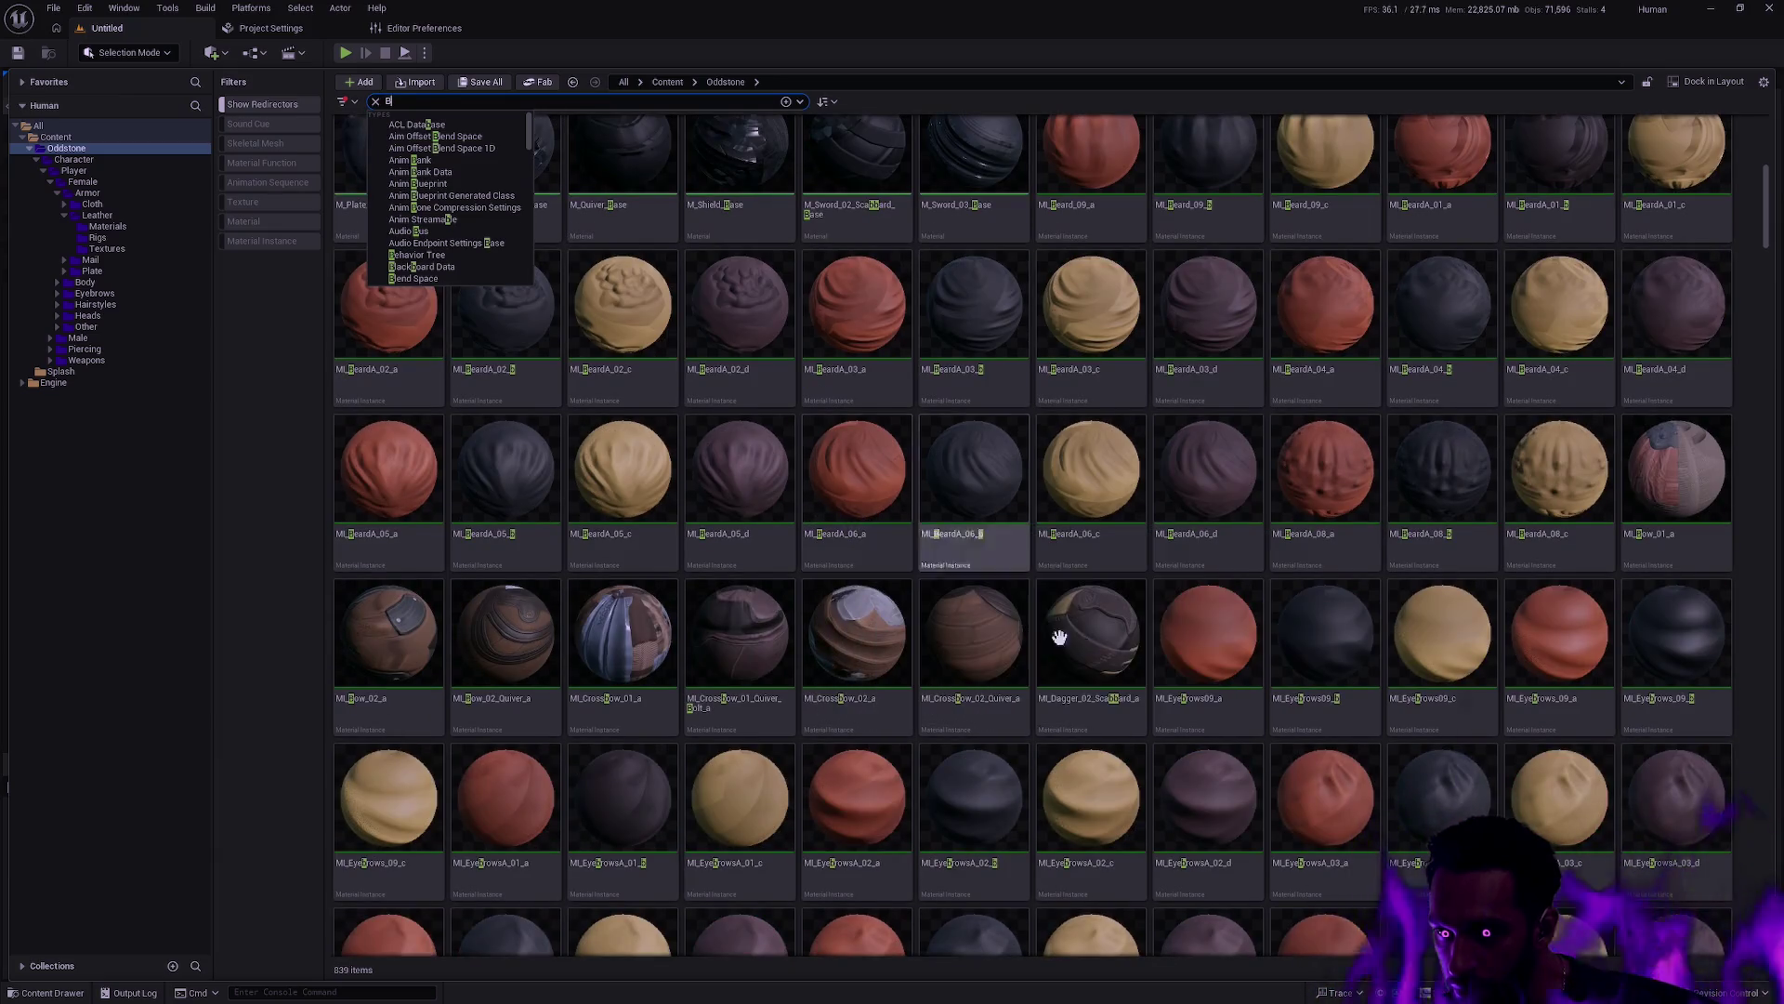
{"action": "mouse_move", "coordinate": [1152, 657]}
{"action": "mouse_move", "coordinate": [1313, 387]}
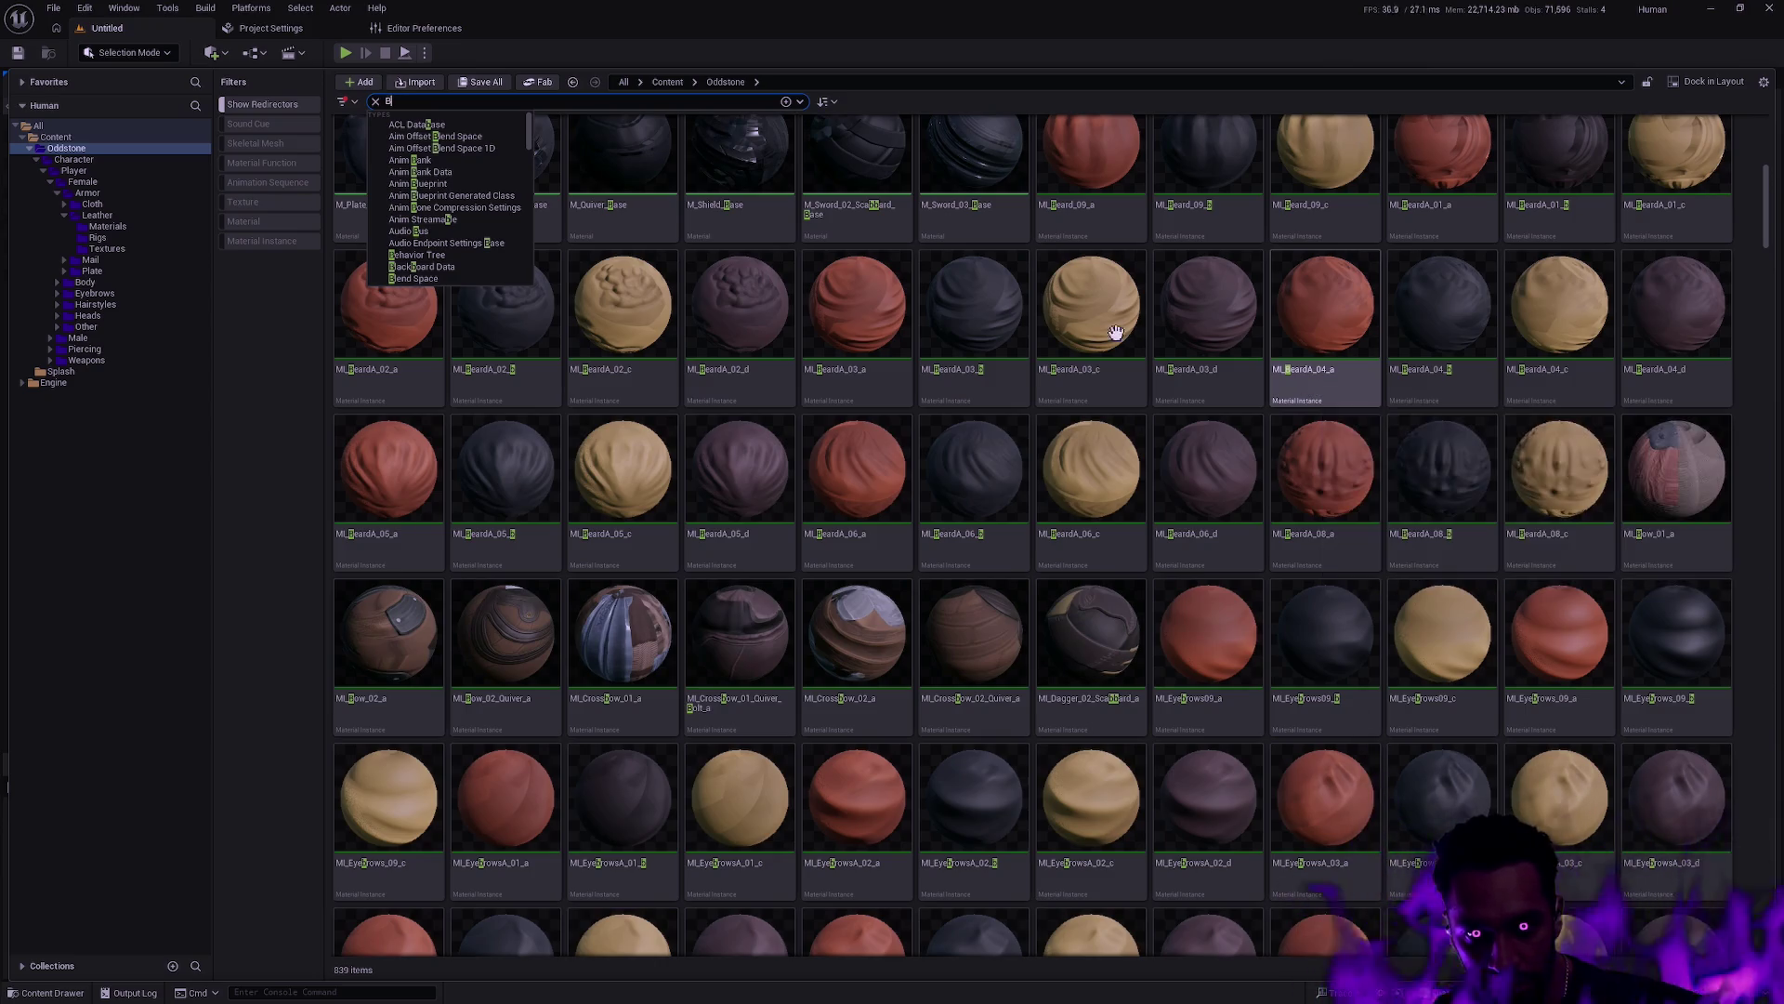
{"action": "type", "text": "eardA"}
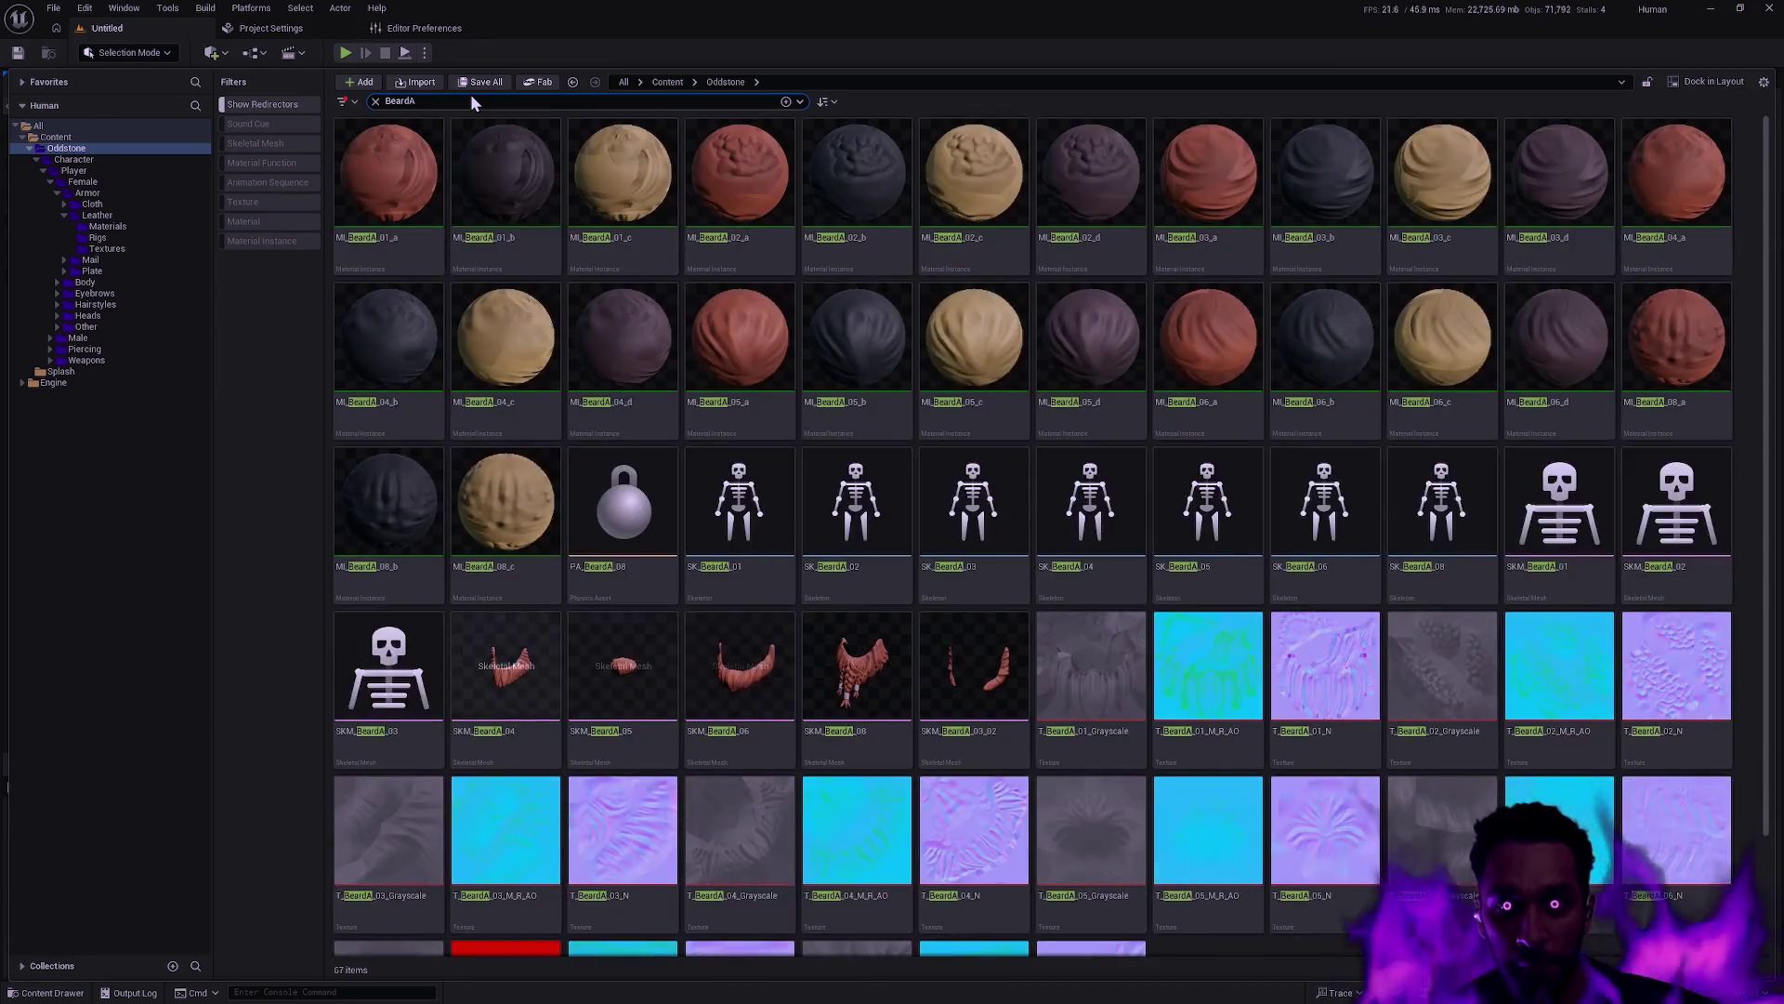
Batch-rename all 67 BeardA assets to Beard names such as MI_Beard_01_a
{"action": "left_click", "coordinate": [847, 356]}
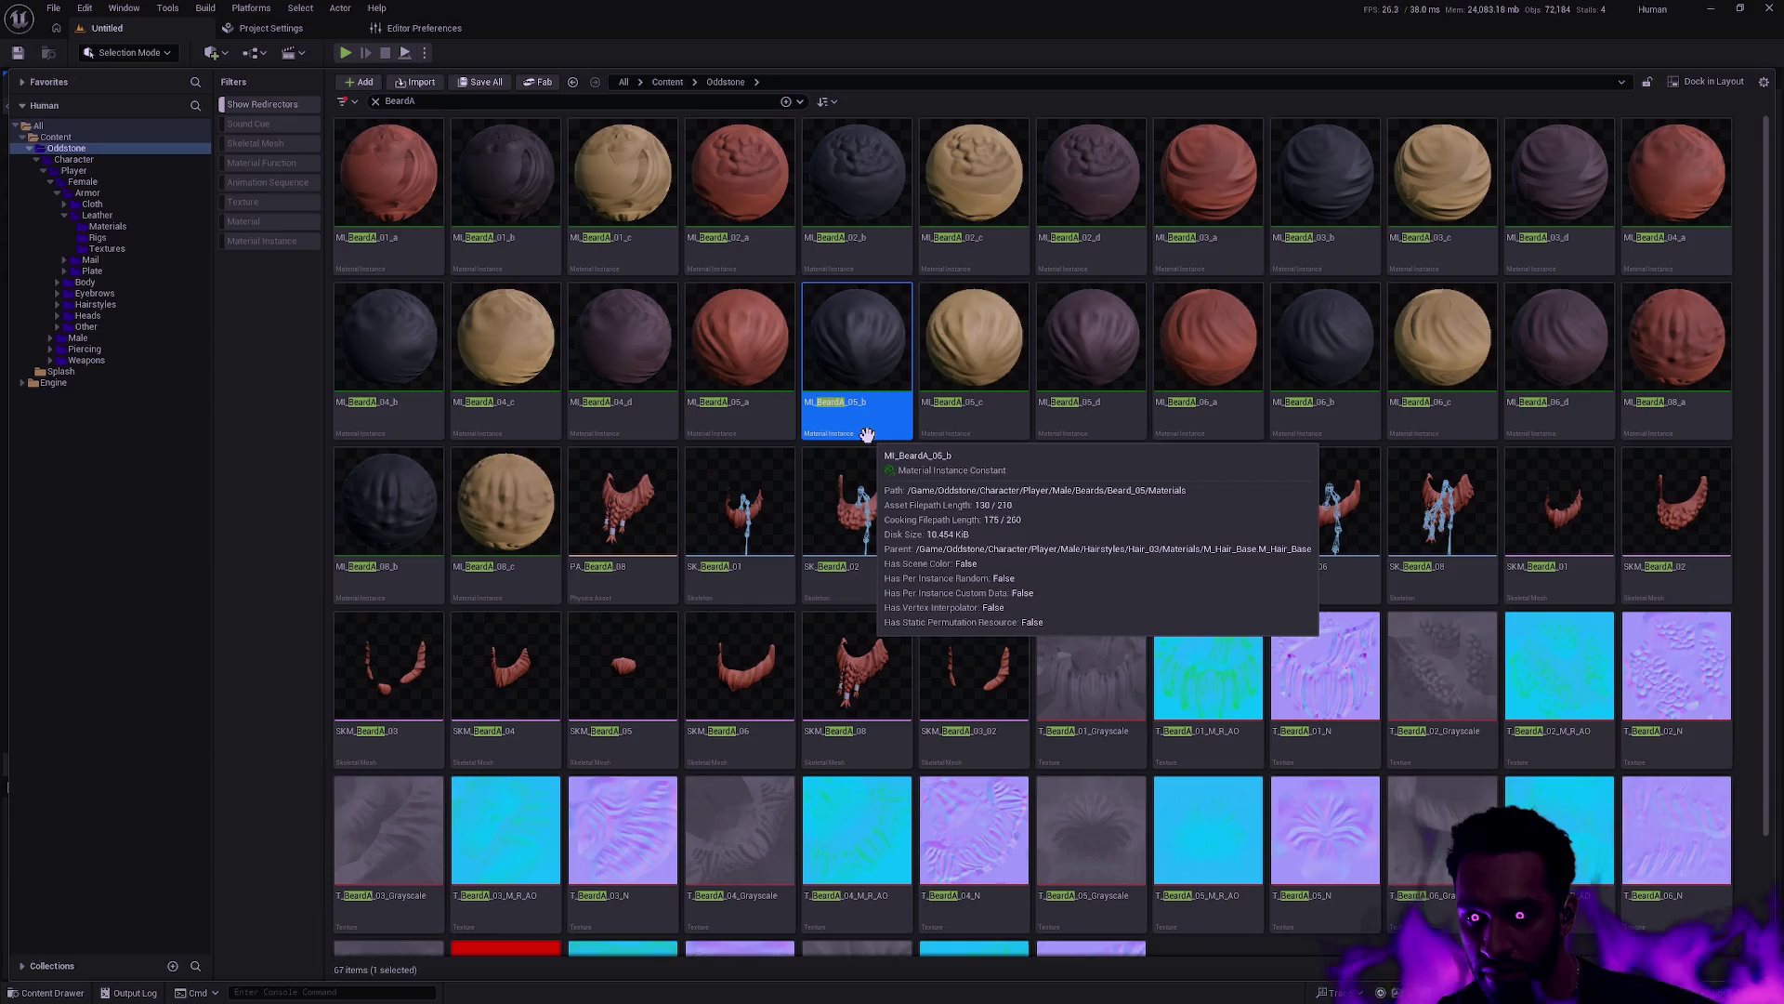
{"action": "key", "text": "ctrl+a"}
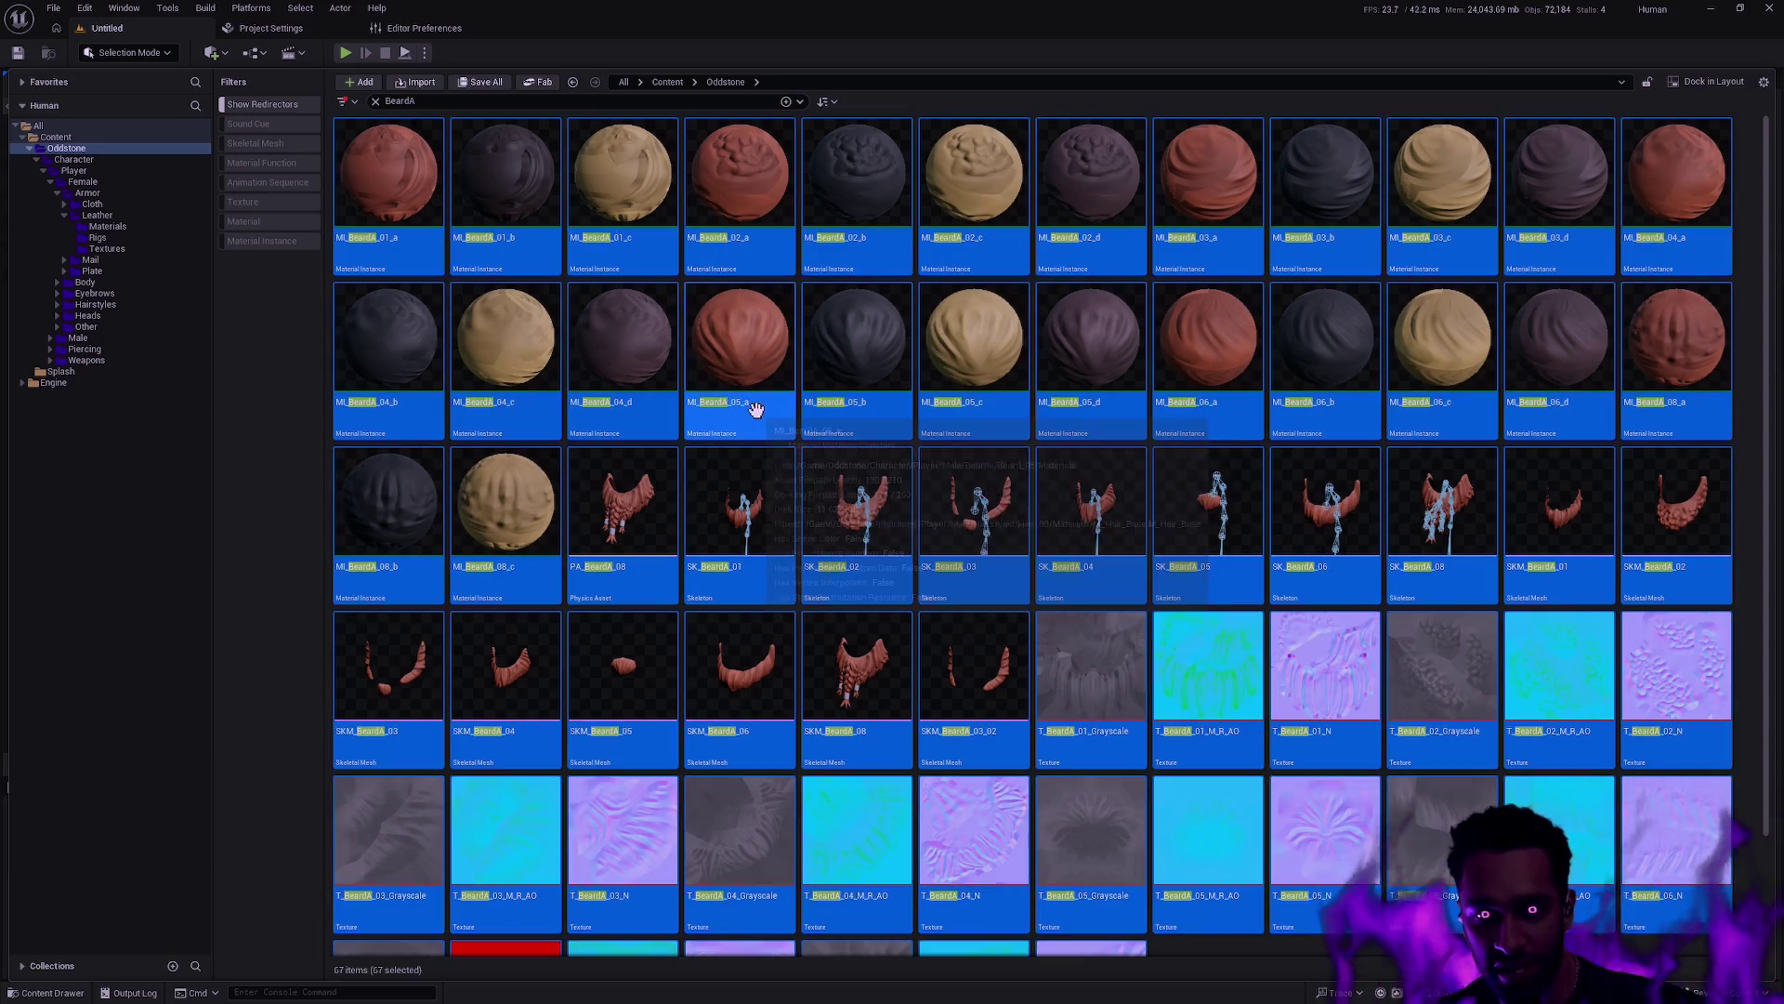
{"action": "key", "text": "F2"}
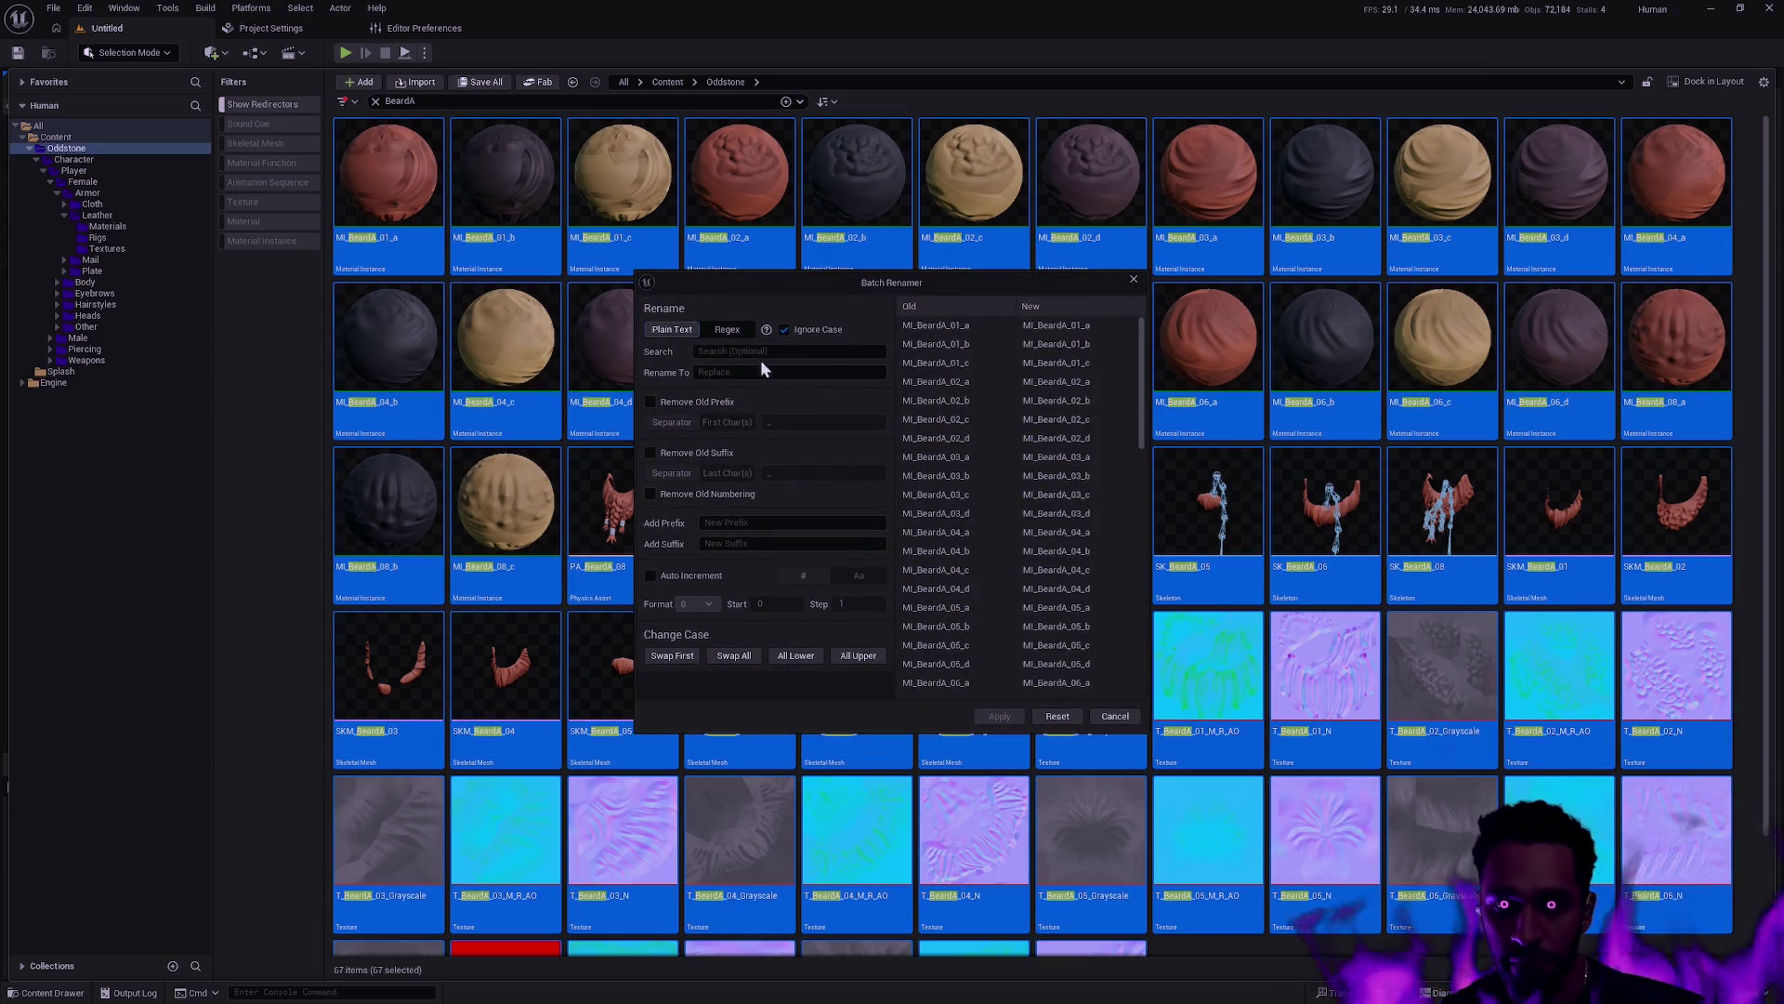
{"action": "type", "text": "B"}
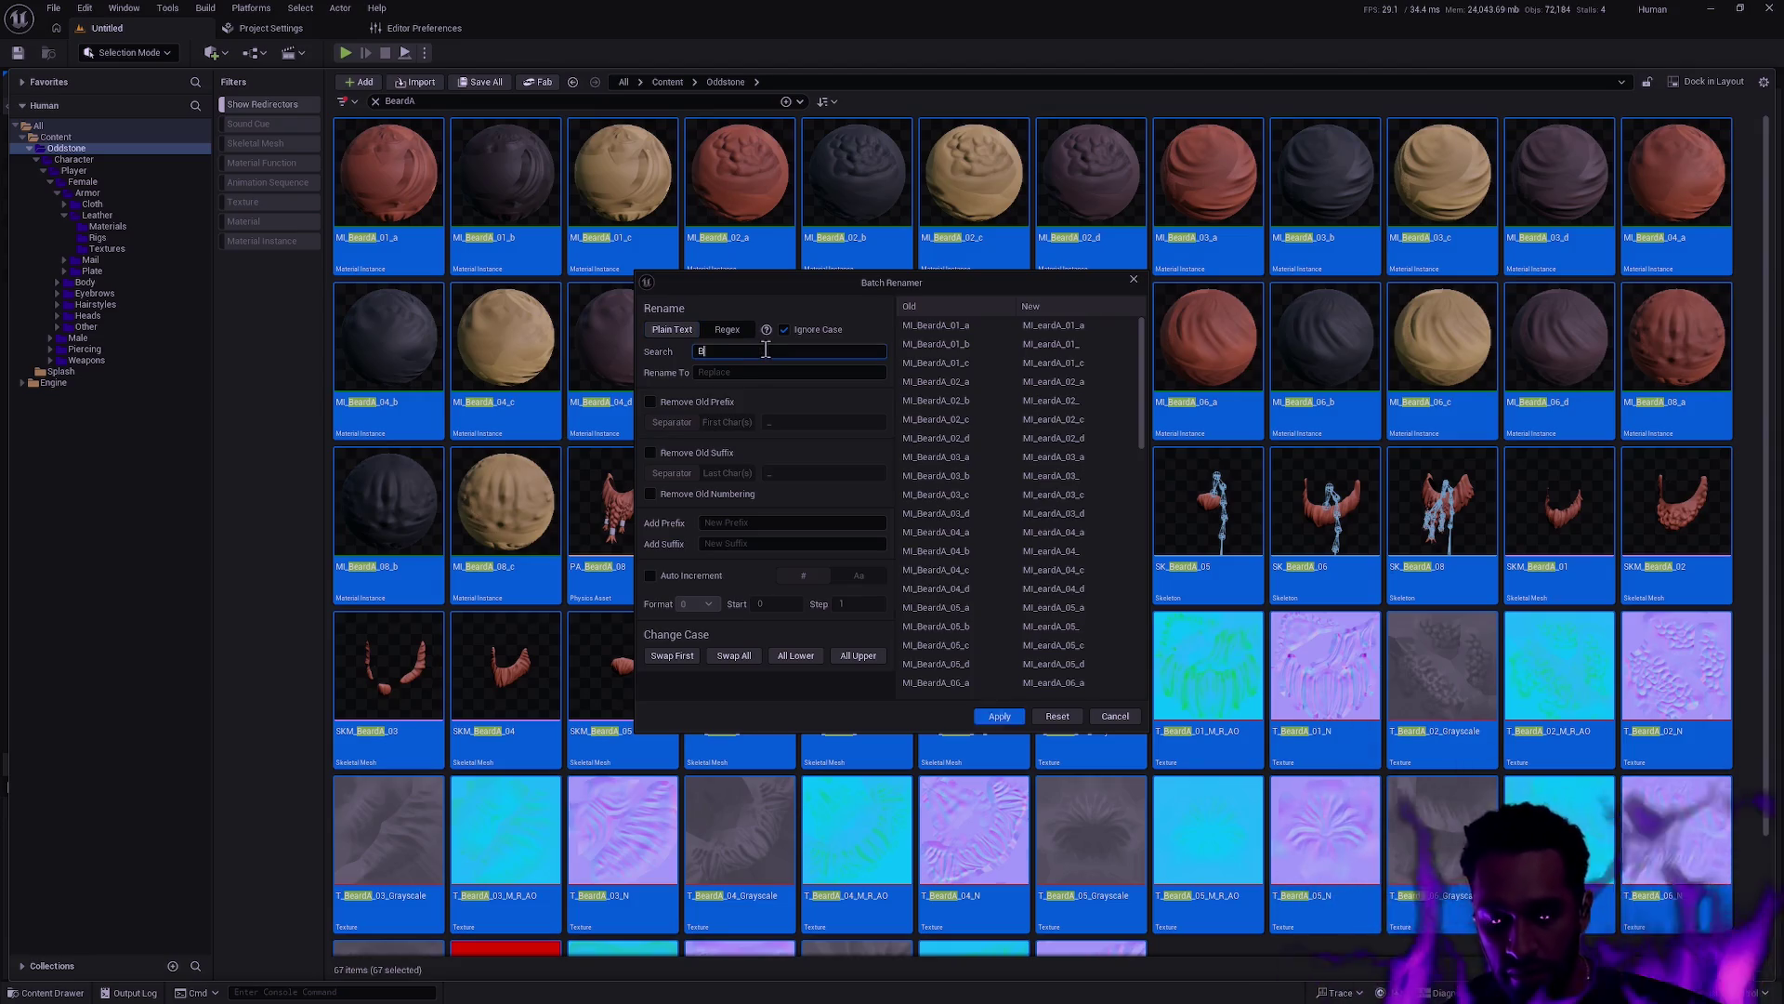
{"action": "type", "text": "earddA"}
{"action": "key", "text": "Tab"}
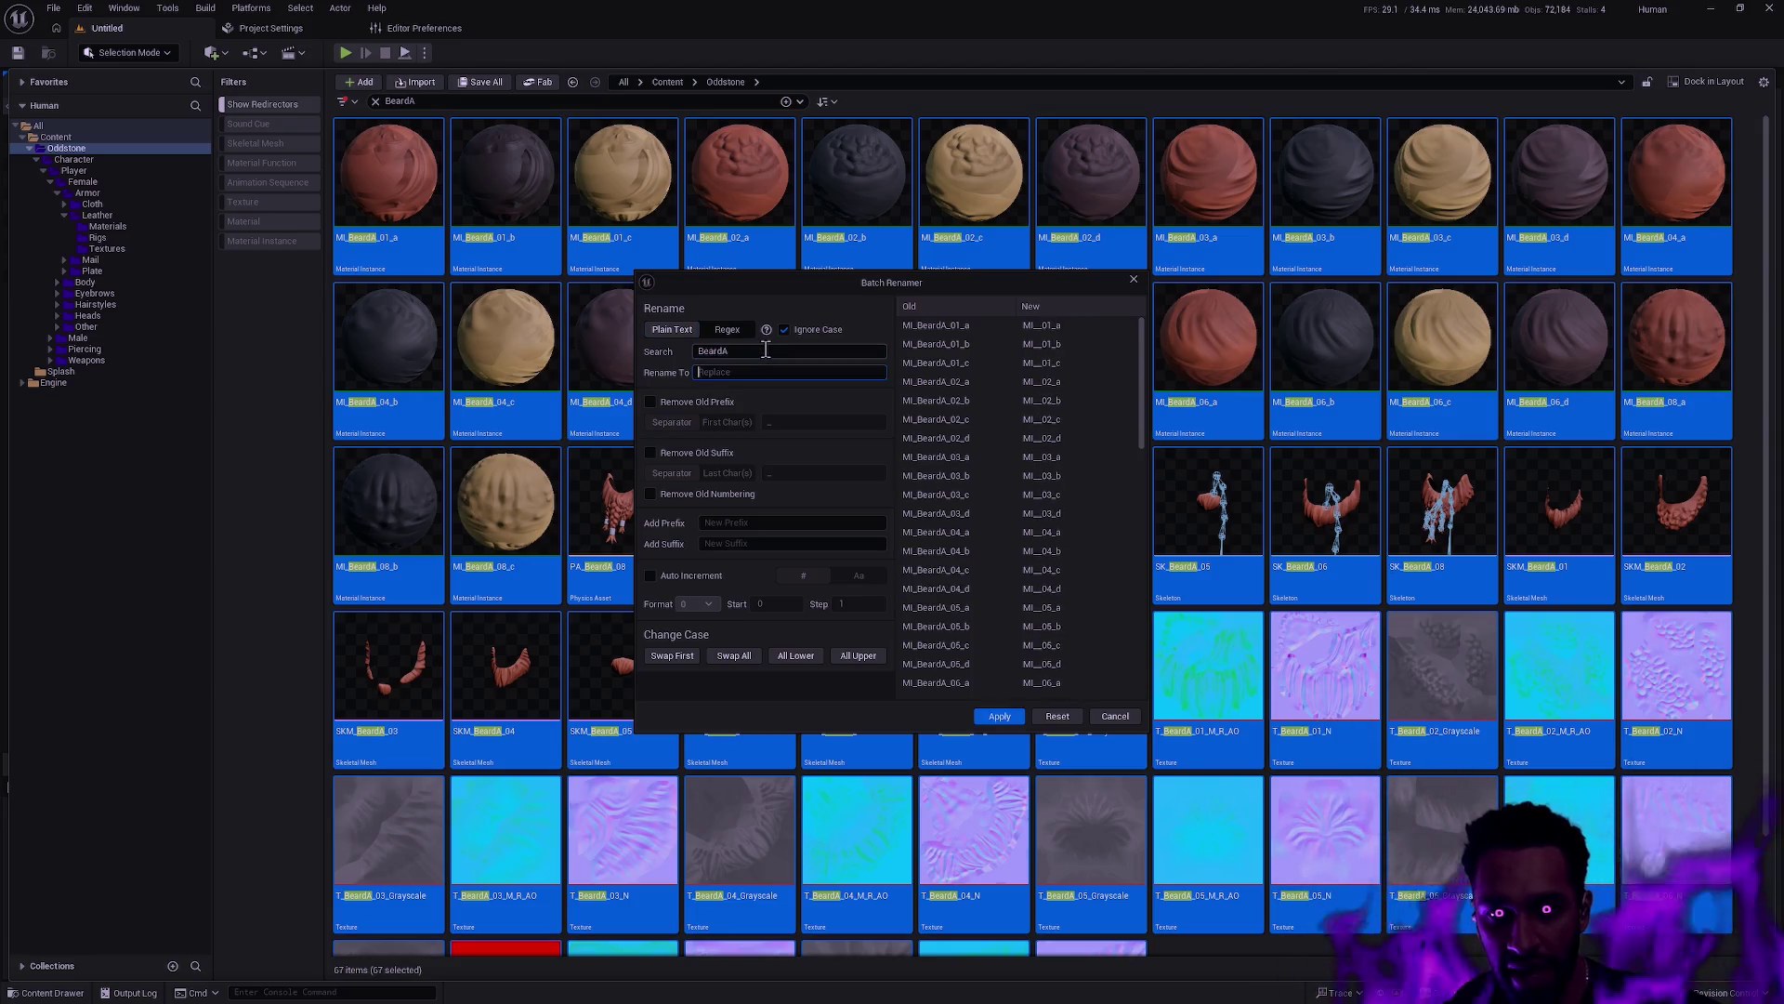
{"action": "type", "text": "Beard"}
{"action": "left_click", "coordinate": [1007, 716]}
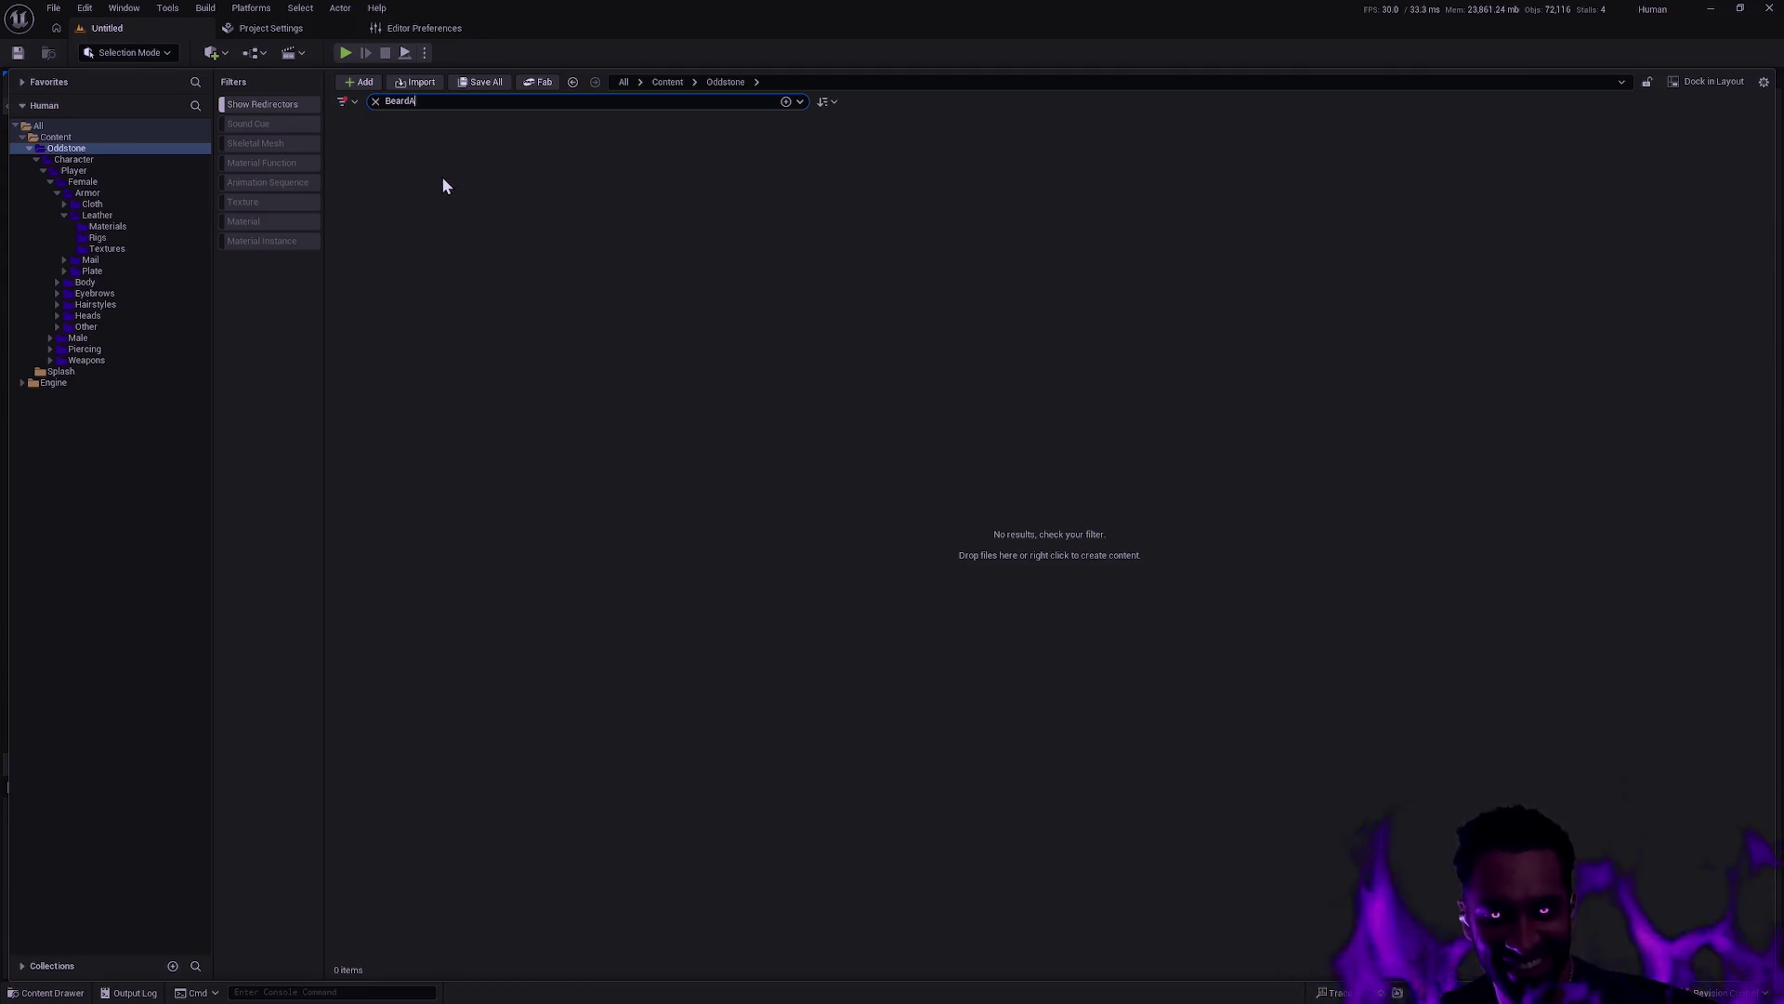
Replace the BeardA search with just 'A' and scroll down the full Oddstone asset list
{"action": "key", "text": "ctrl+a"}
{"action": "key", "text": "BackSpace"}
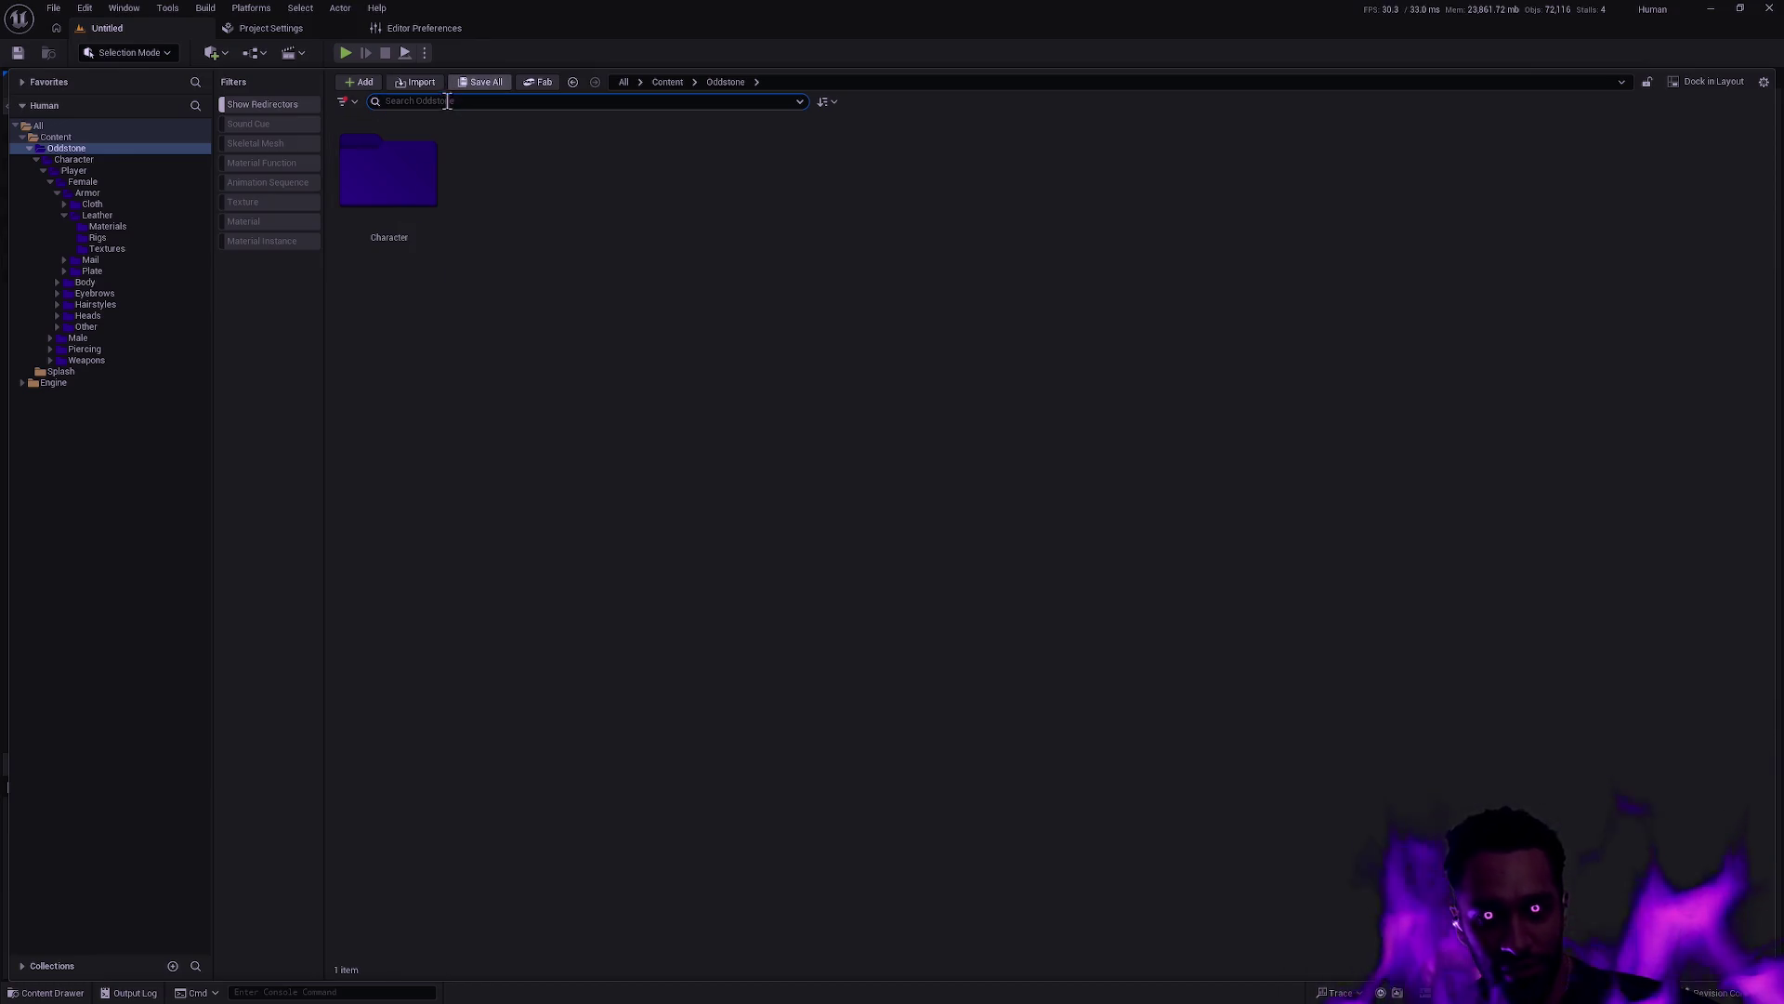
{"action": "type", "text": "A"}
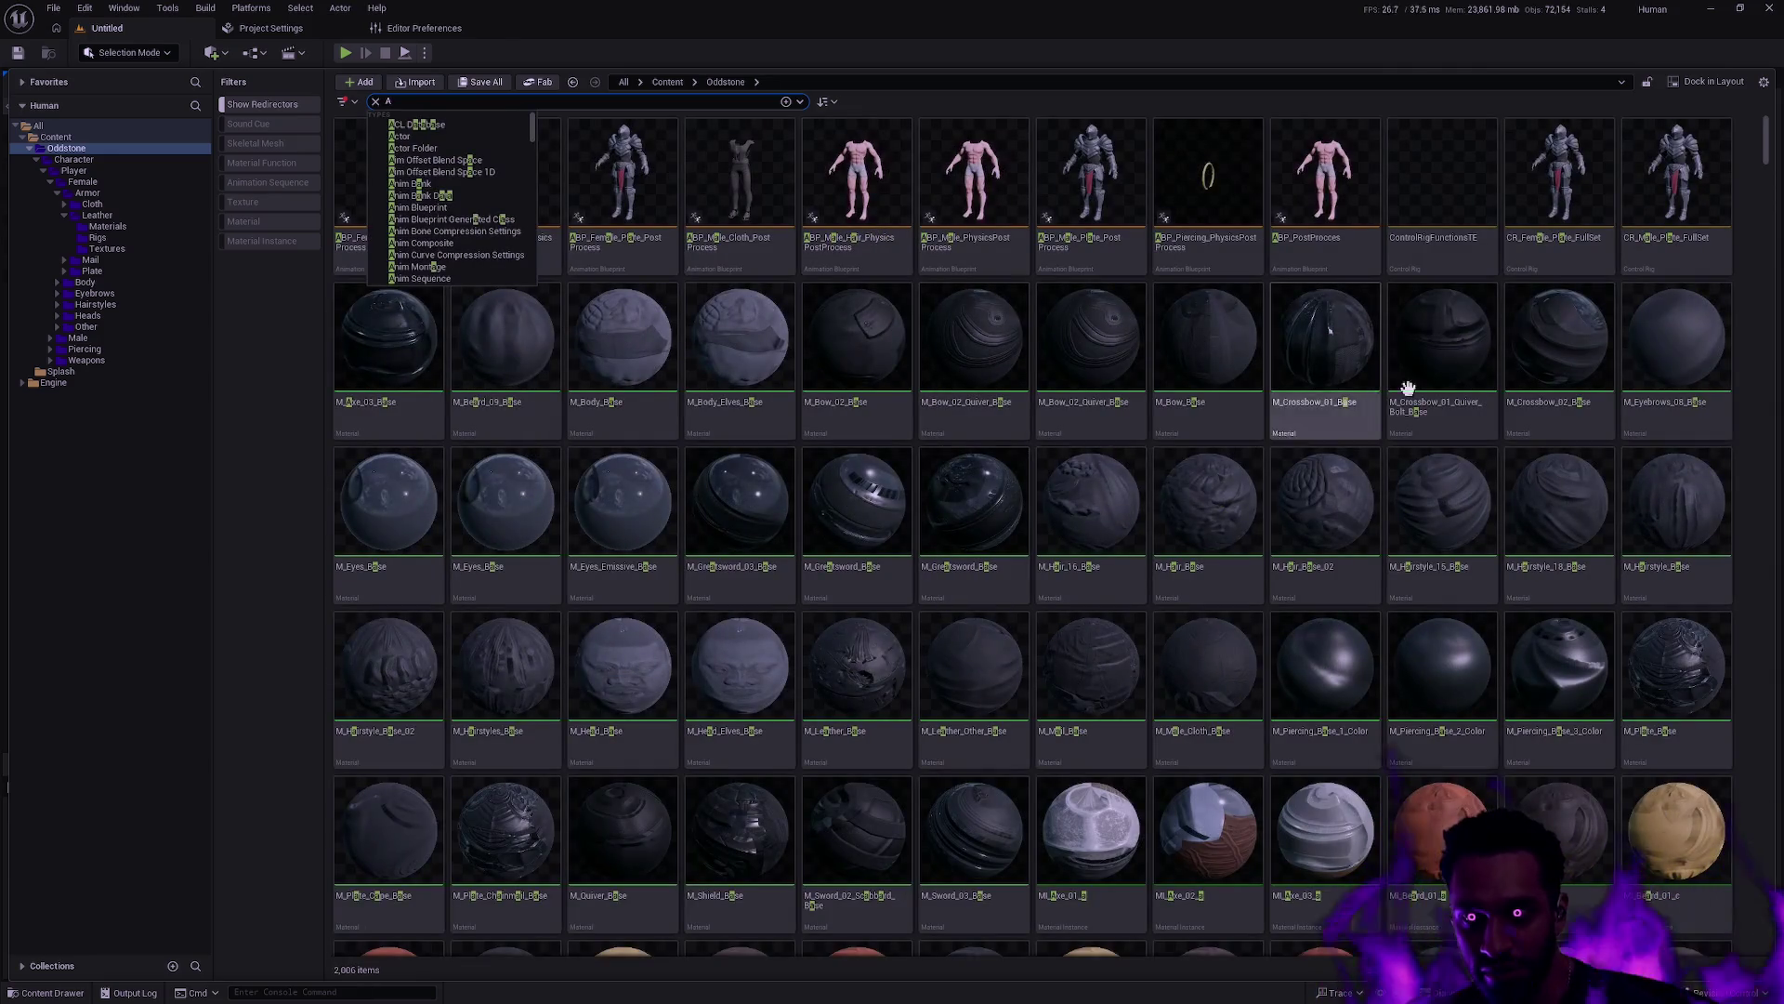
{"action": "mouse_move", "coordinate": [1769, 160]}
{"action": "left_mouse_down"}
{"action": "mouse_move", "coordinate": [1774, 223]}
{"action": "mouse_move", "coordinate": [1773, 186]}
{"action": "left_mouse_up"}
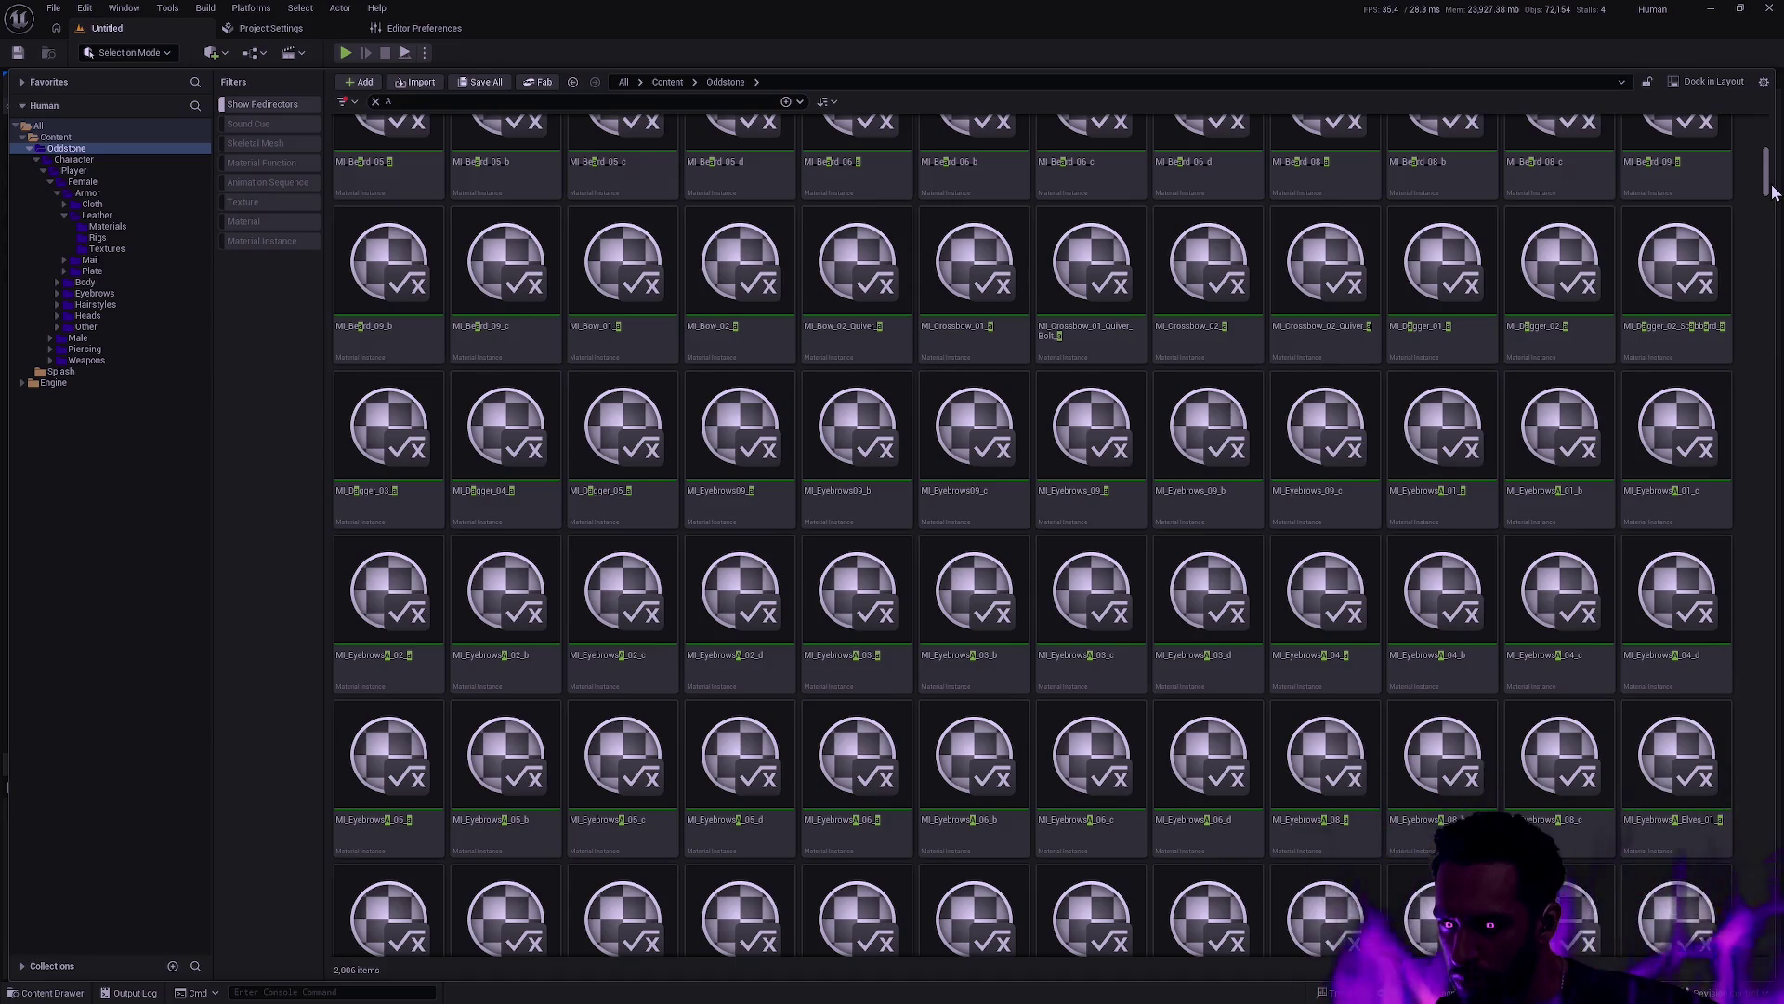
{"action": "left_click_drag", "start_coordinate": [1773, 192], "coordinate": [1776, 470]}
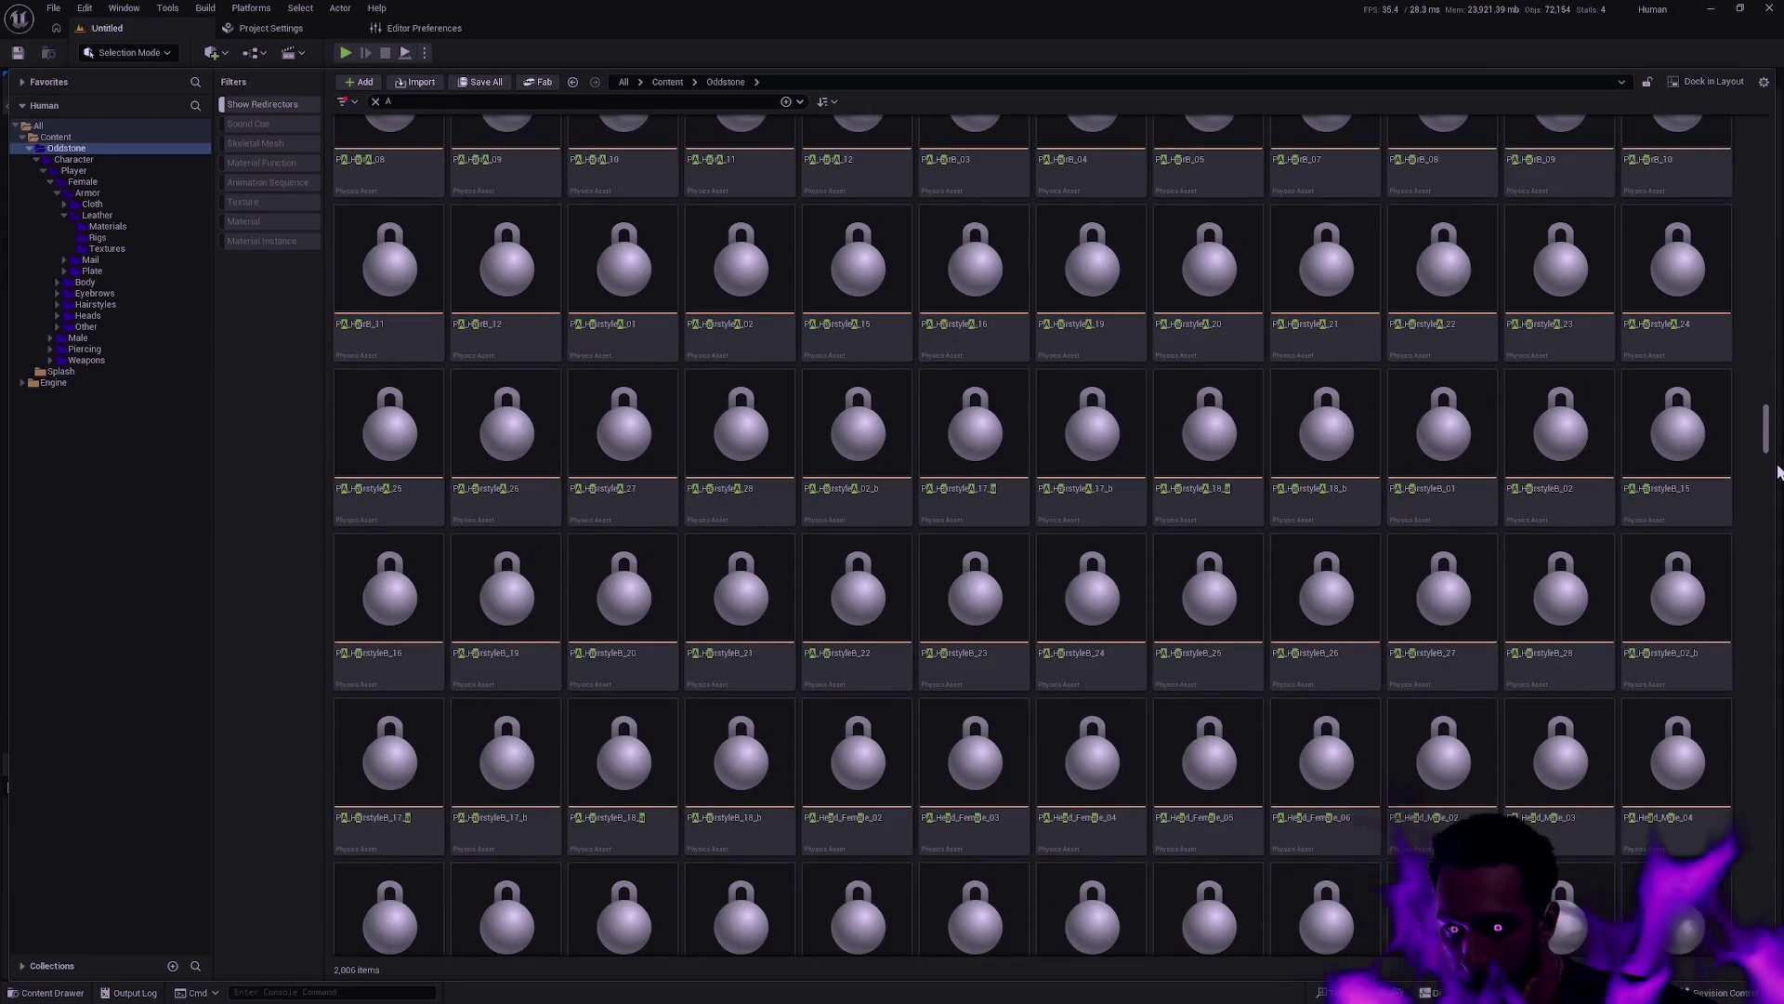
{"action": "scroll", "coordinate": [1776, 470], "scroll_direction": "down", "scroll_amount": 5}
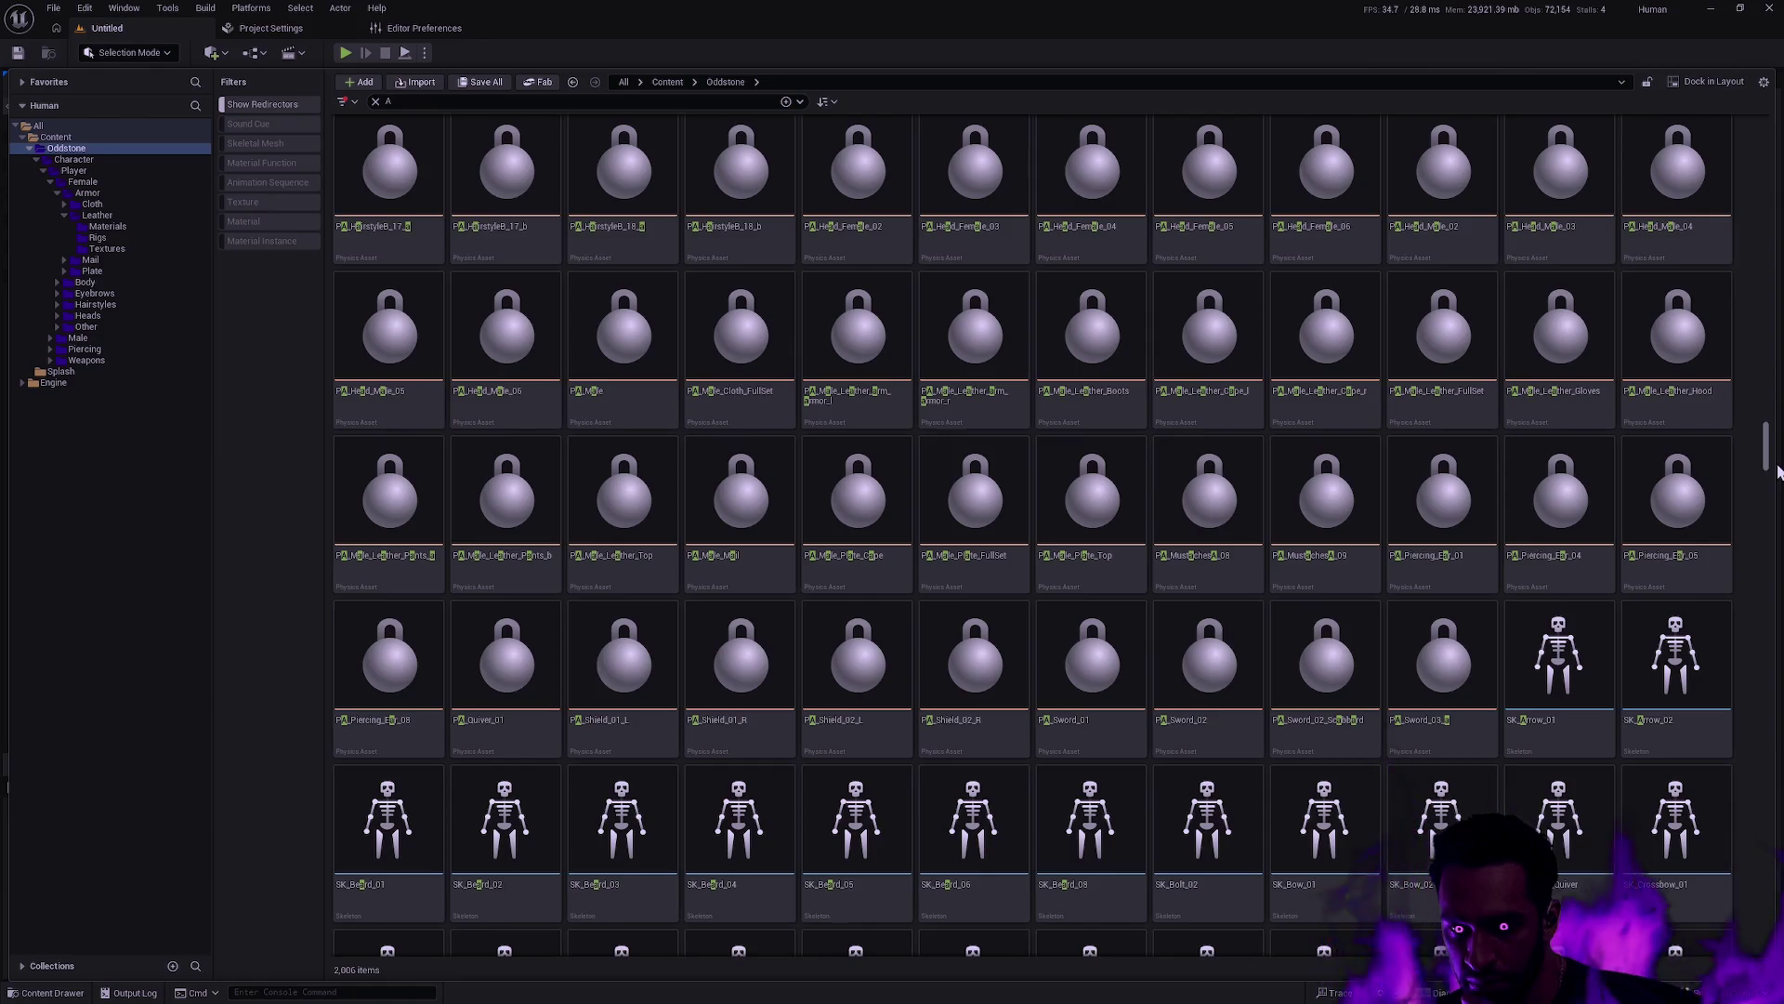
{"action": "left_click_drag", "start_coordinate": [1776, 471], "coordinate": [1774, 648]}
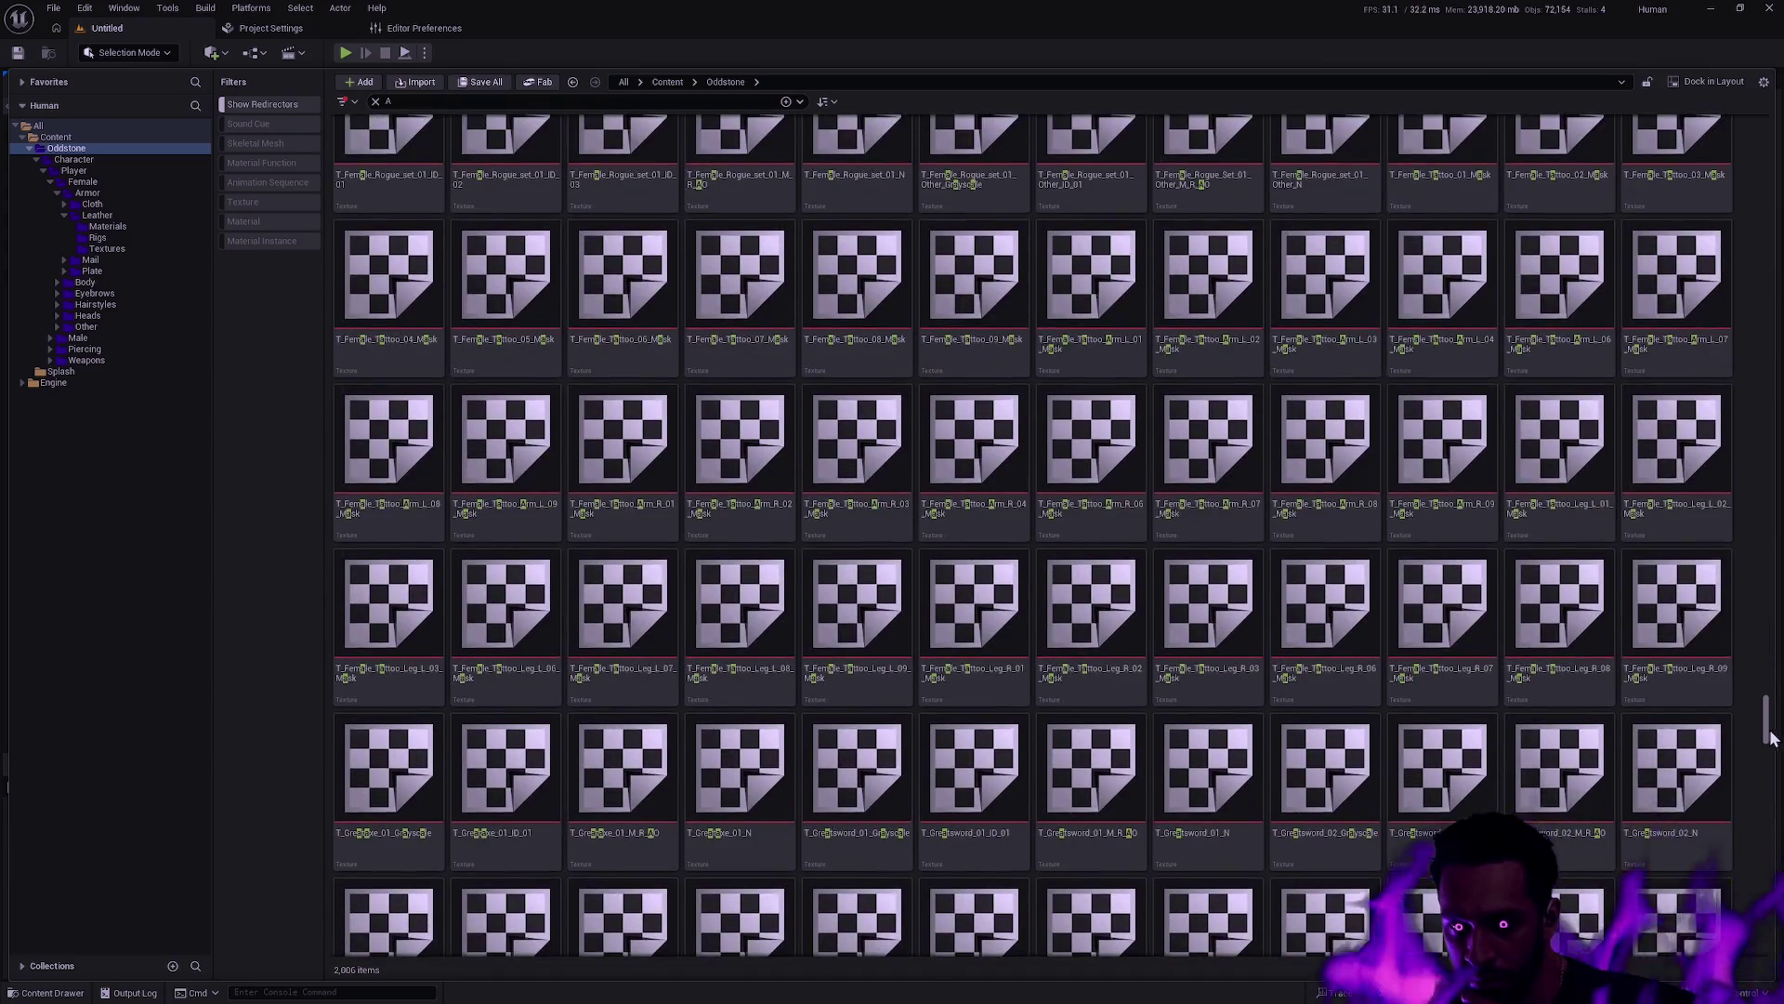
{"action": "left_click_drag", "start_coordinate": [1770, 721], "coordinate": [1770, 149]}
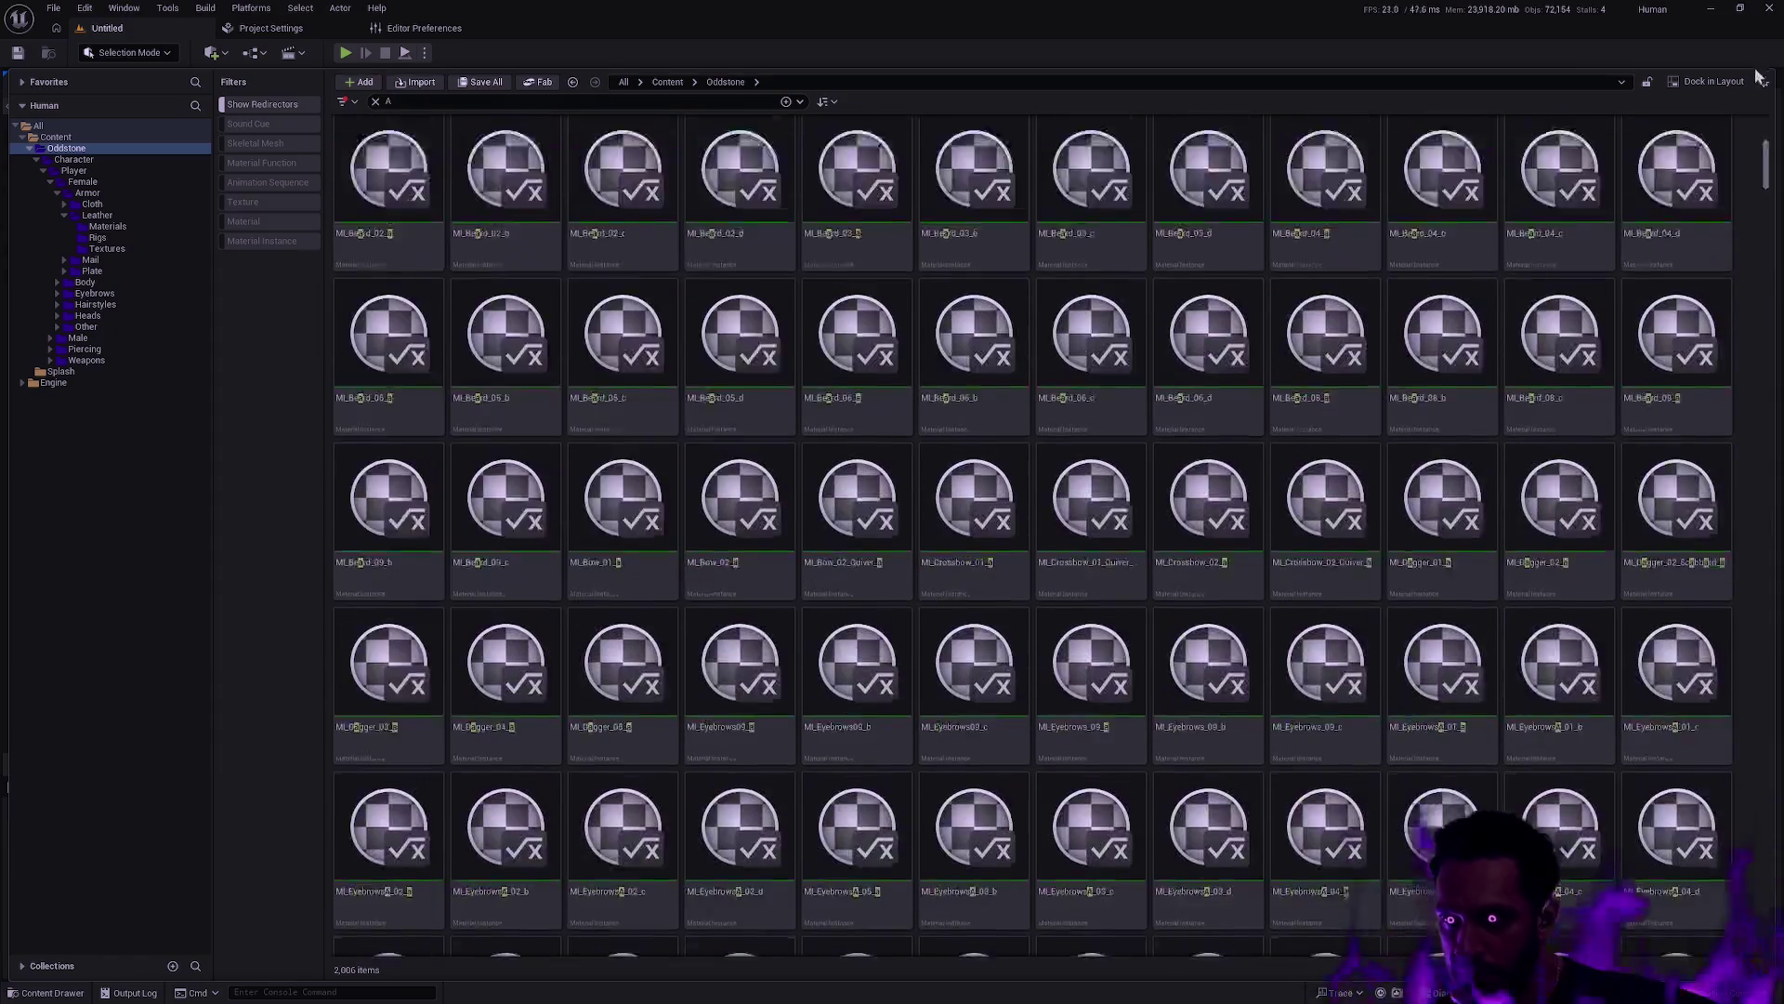
{"action": "scroll", "coordinate": [1469, 483], "scroll_direction": "down", "scroll_amount": 15}
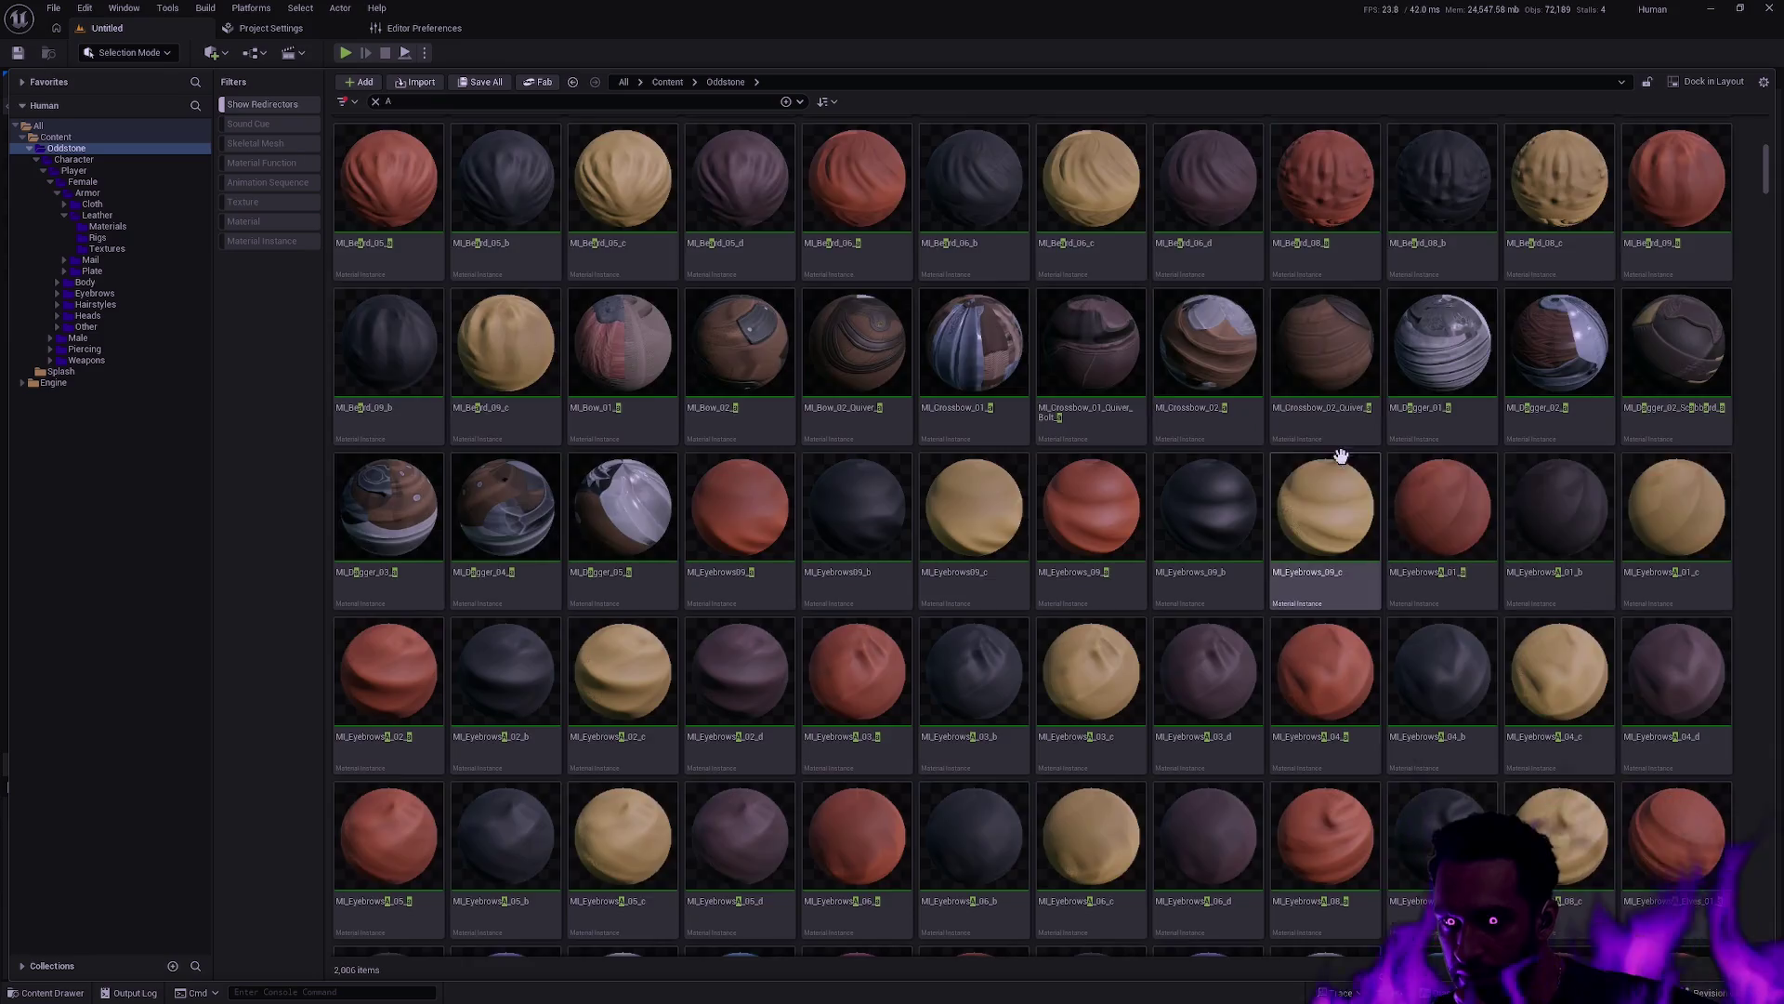
{"action": "scroll", "coordinate": [1338, 451], "scroll_direction": "down", "scroll_amount": 4}
{"action": "scroll", "coordinate": [1335, 446], "scroll_direction": "down", "scroll_amount": 3}
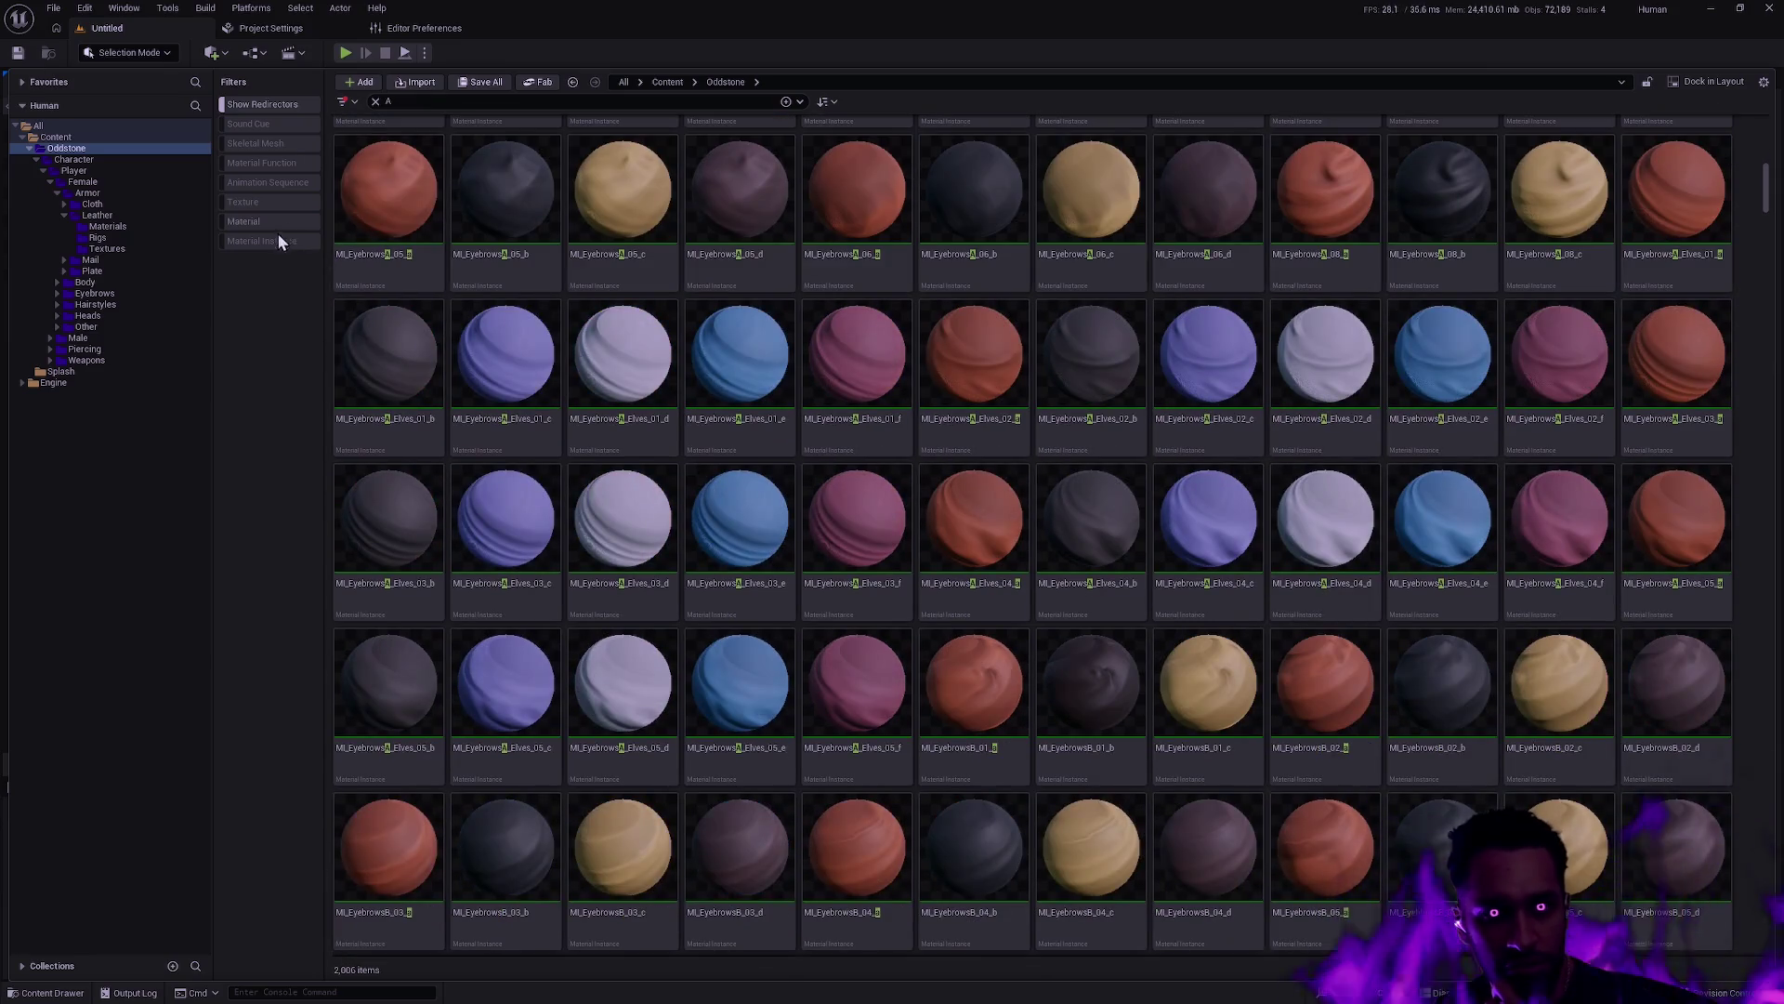
{"action": "left_click", "coordinate": [271, 142]}
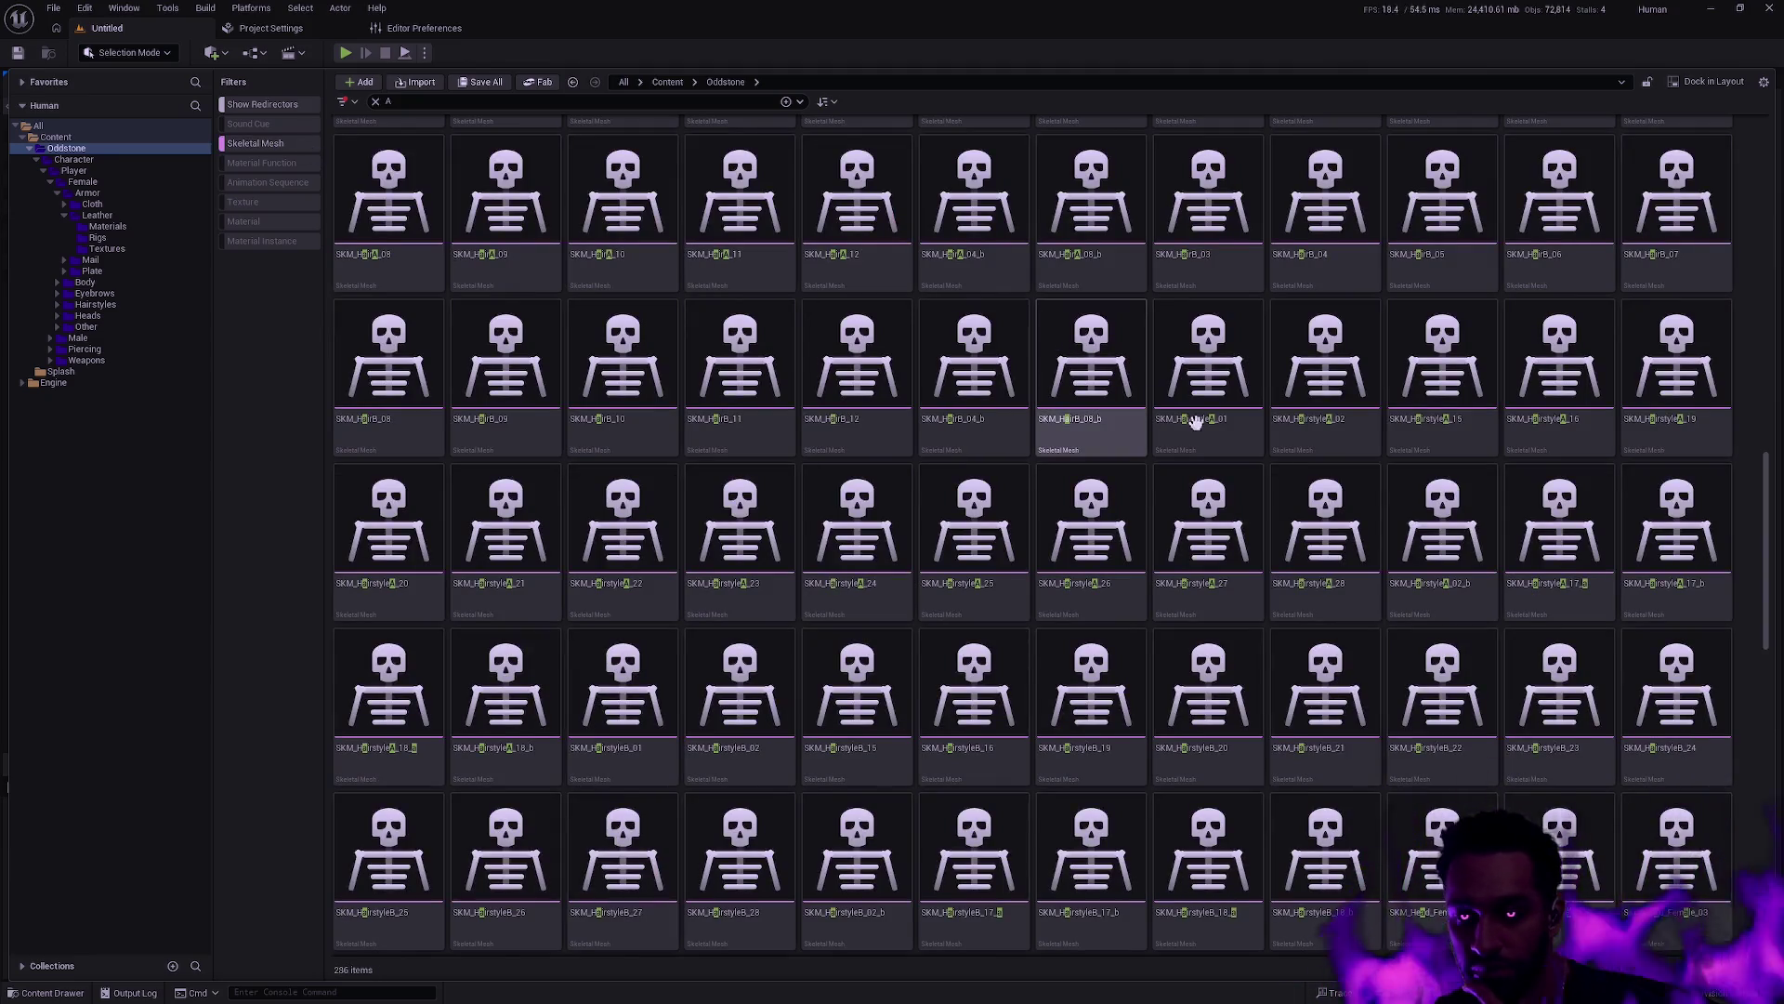
{"action": "scroll", "coordinate": [436, 213], "scroll_direction": "down", "scroll_amount": 2}
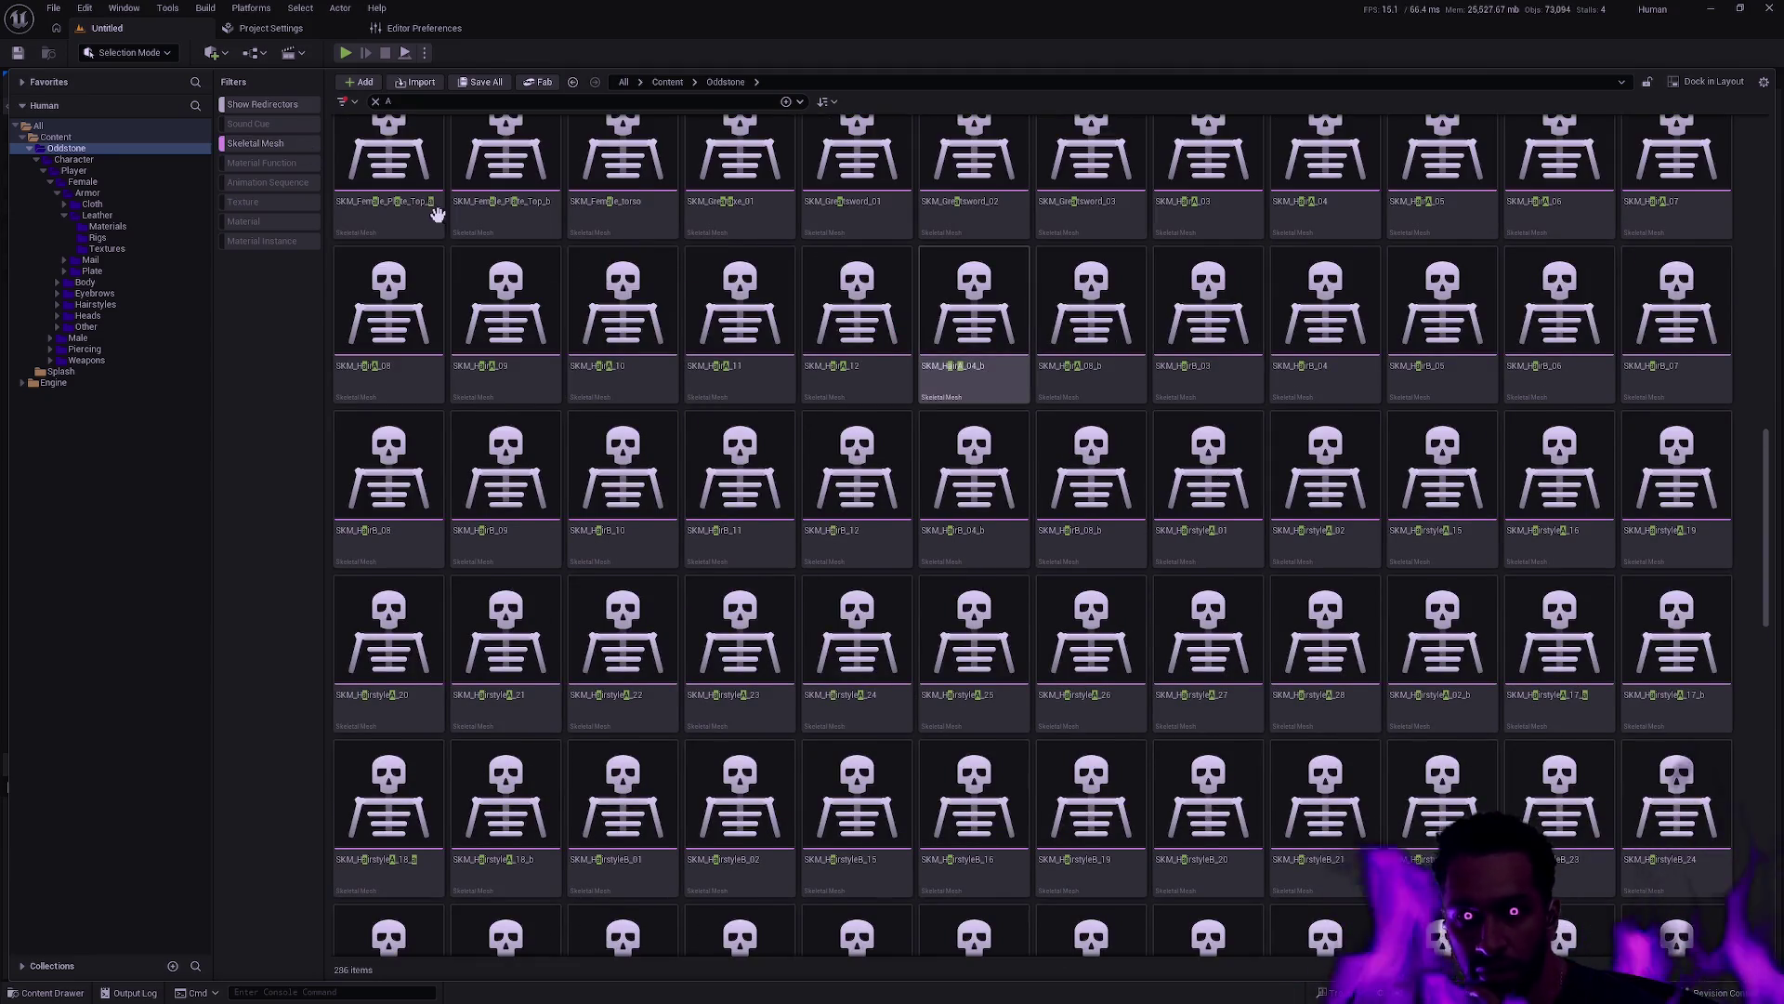
{"action": "left_click", "coordinate": [262, 221]}
{"action": "left_click", "coordinate": [264, 241]}
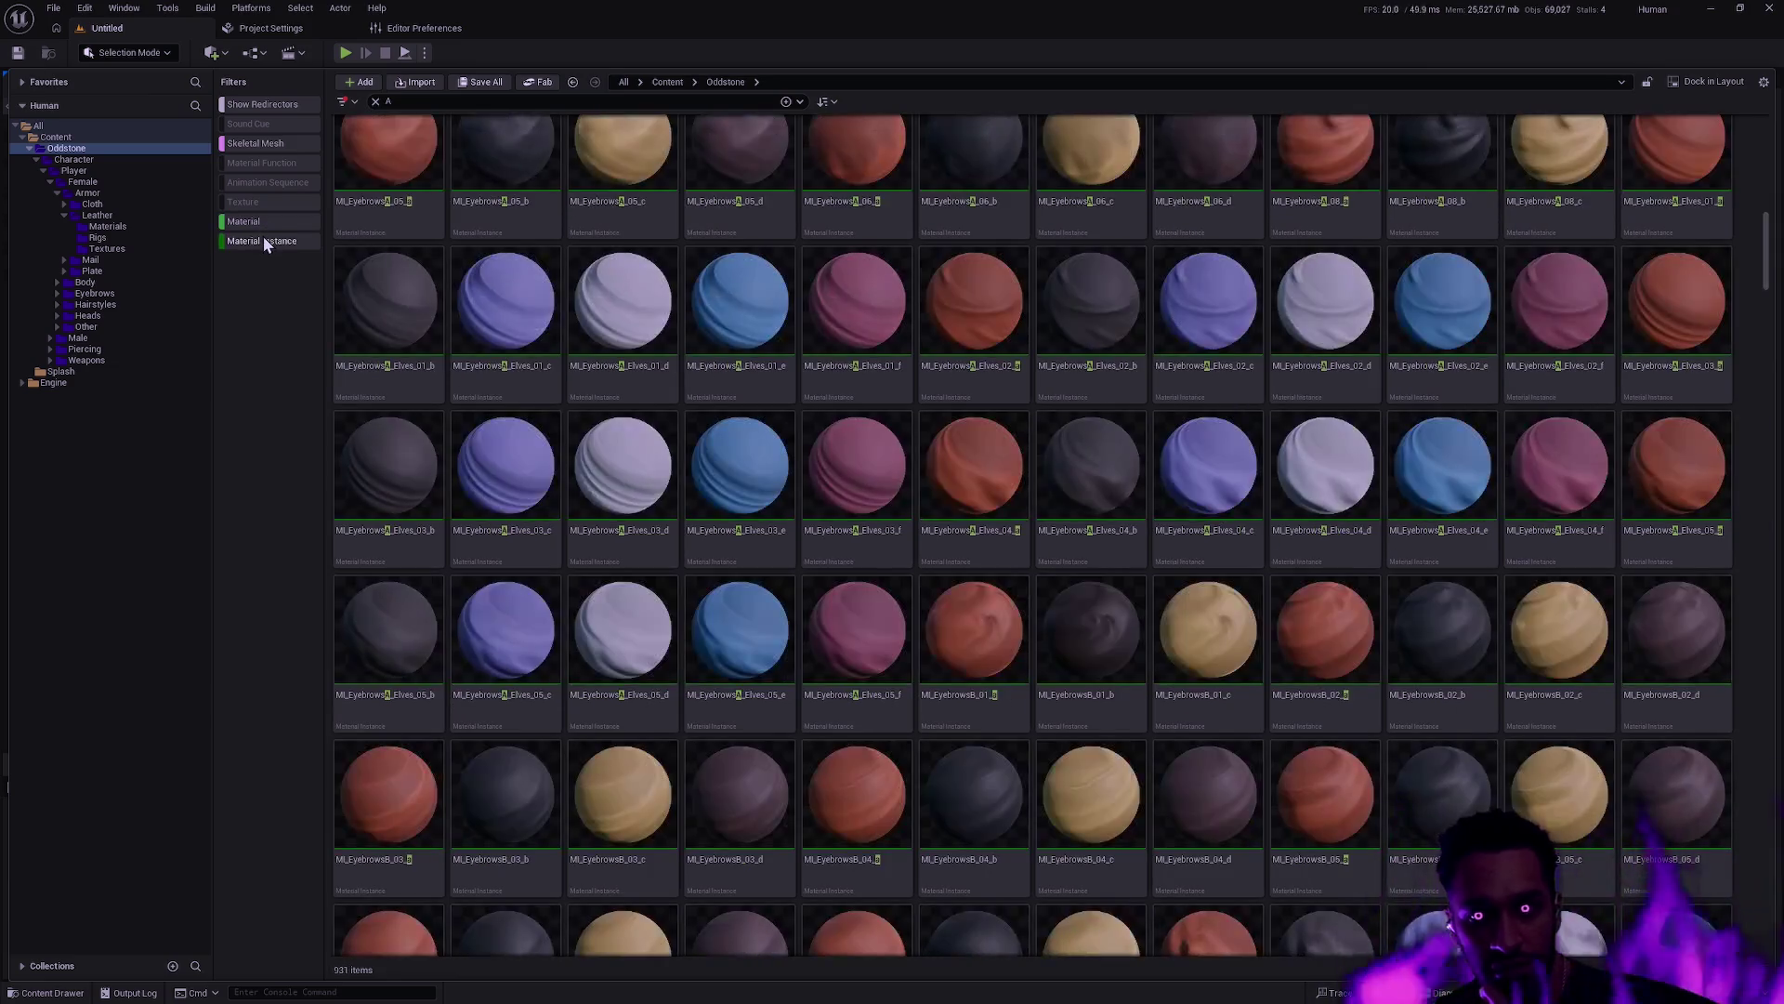
{"action": "left_click", "coordinate": [256, 142]}
{"action": "left_click", "coordinate": [270, 222]}
{"action": "left_click", "coordinate": [269, 240]}
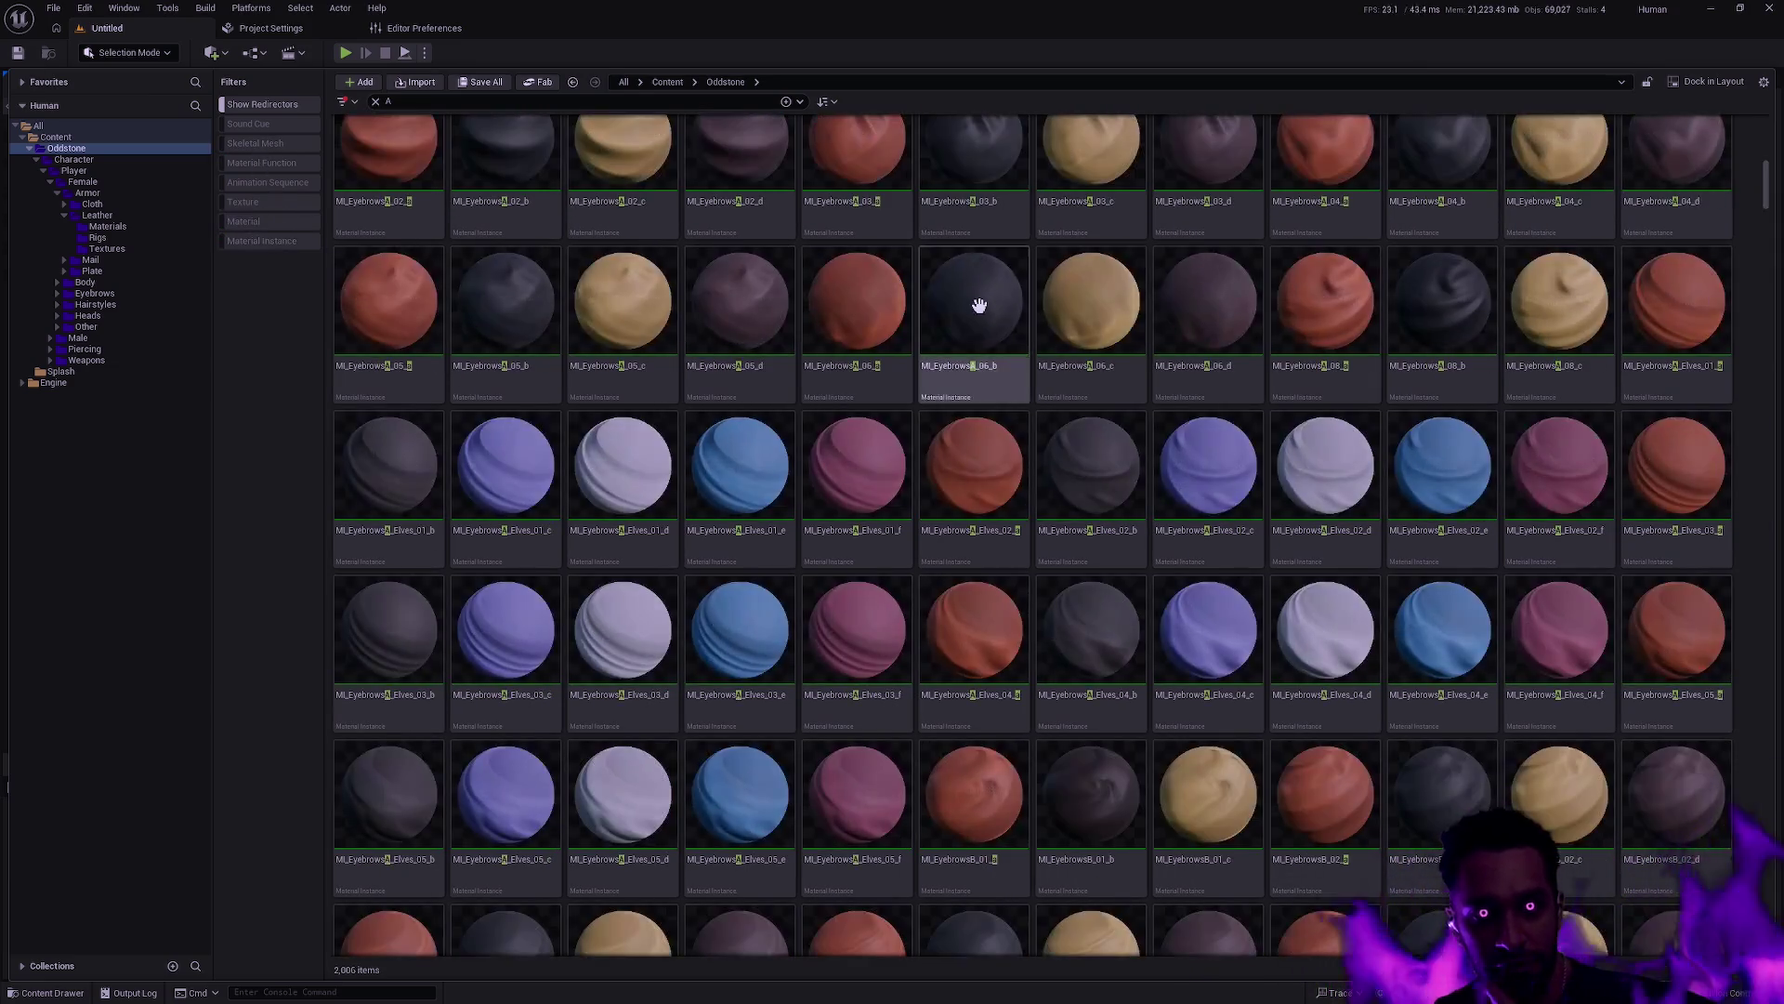
{"action": "mouse_move", "coordinate": [1338, 550]}
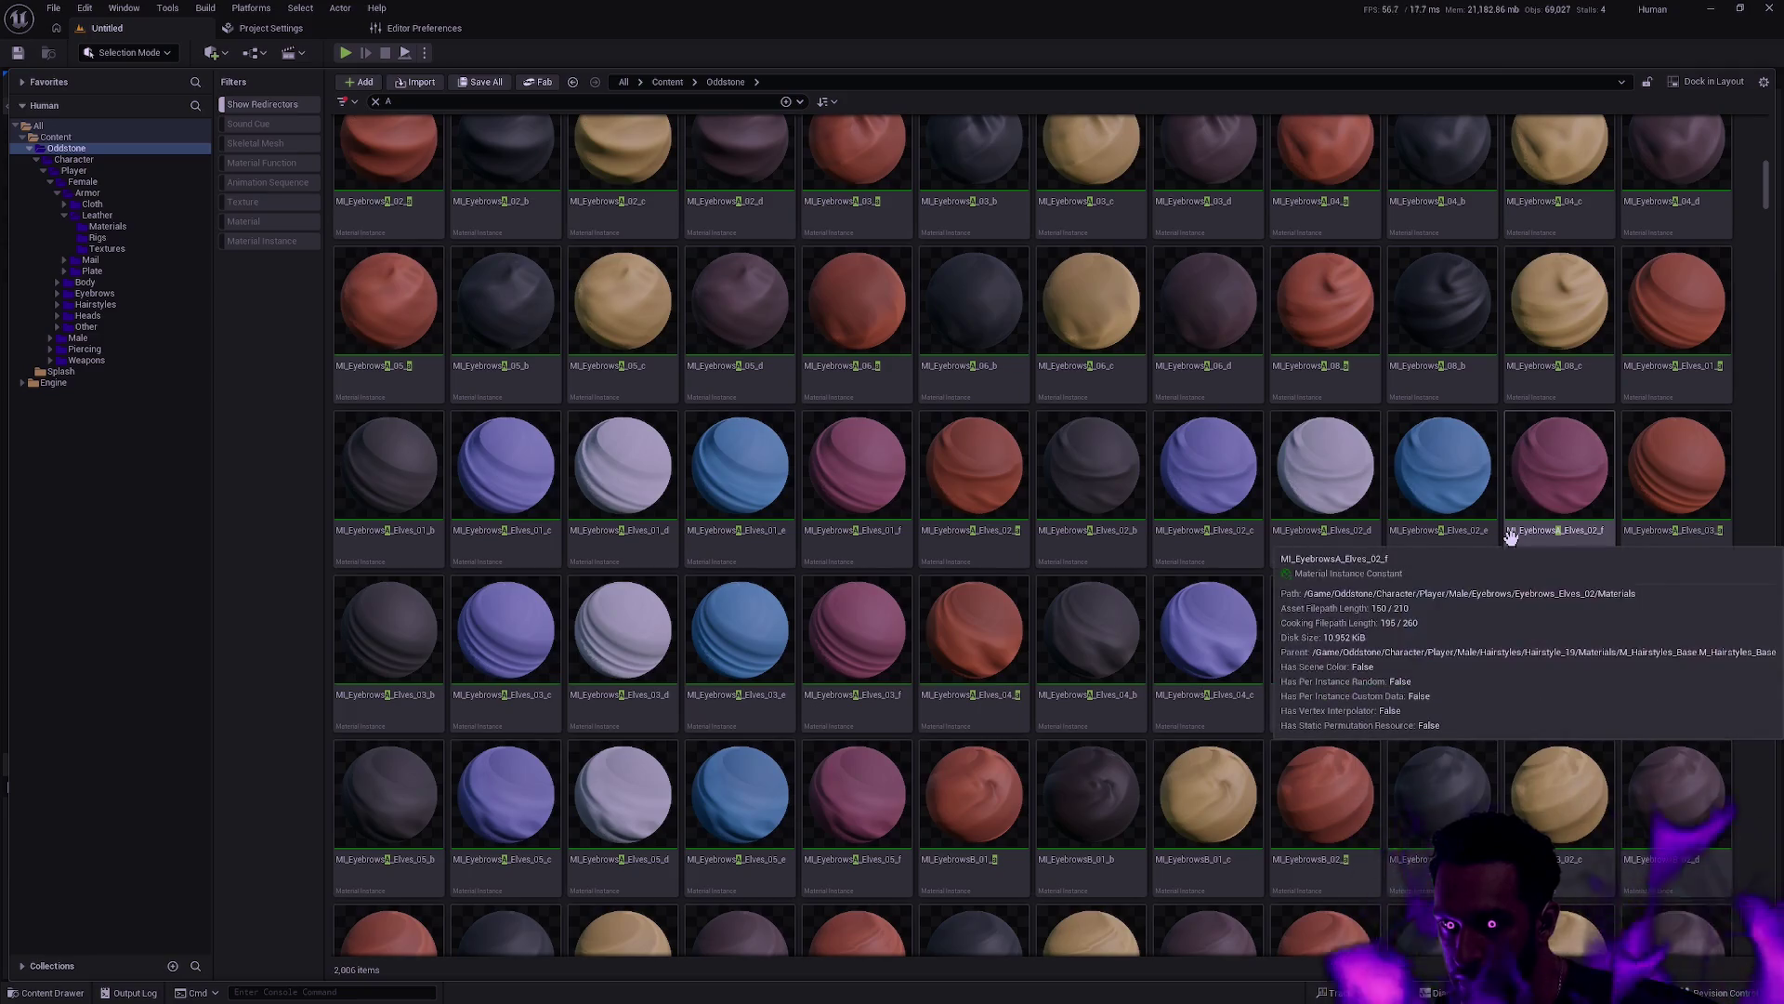
{"action": "mouse_move", "coordinate": [1398, 528]}
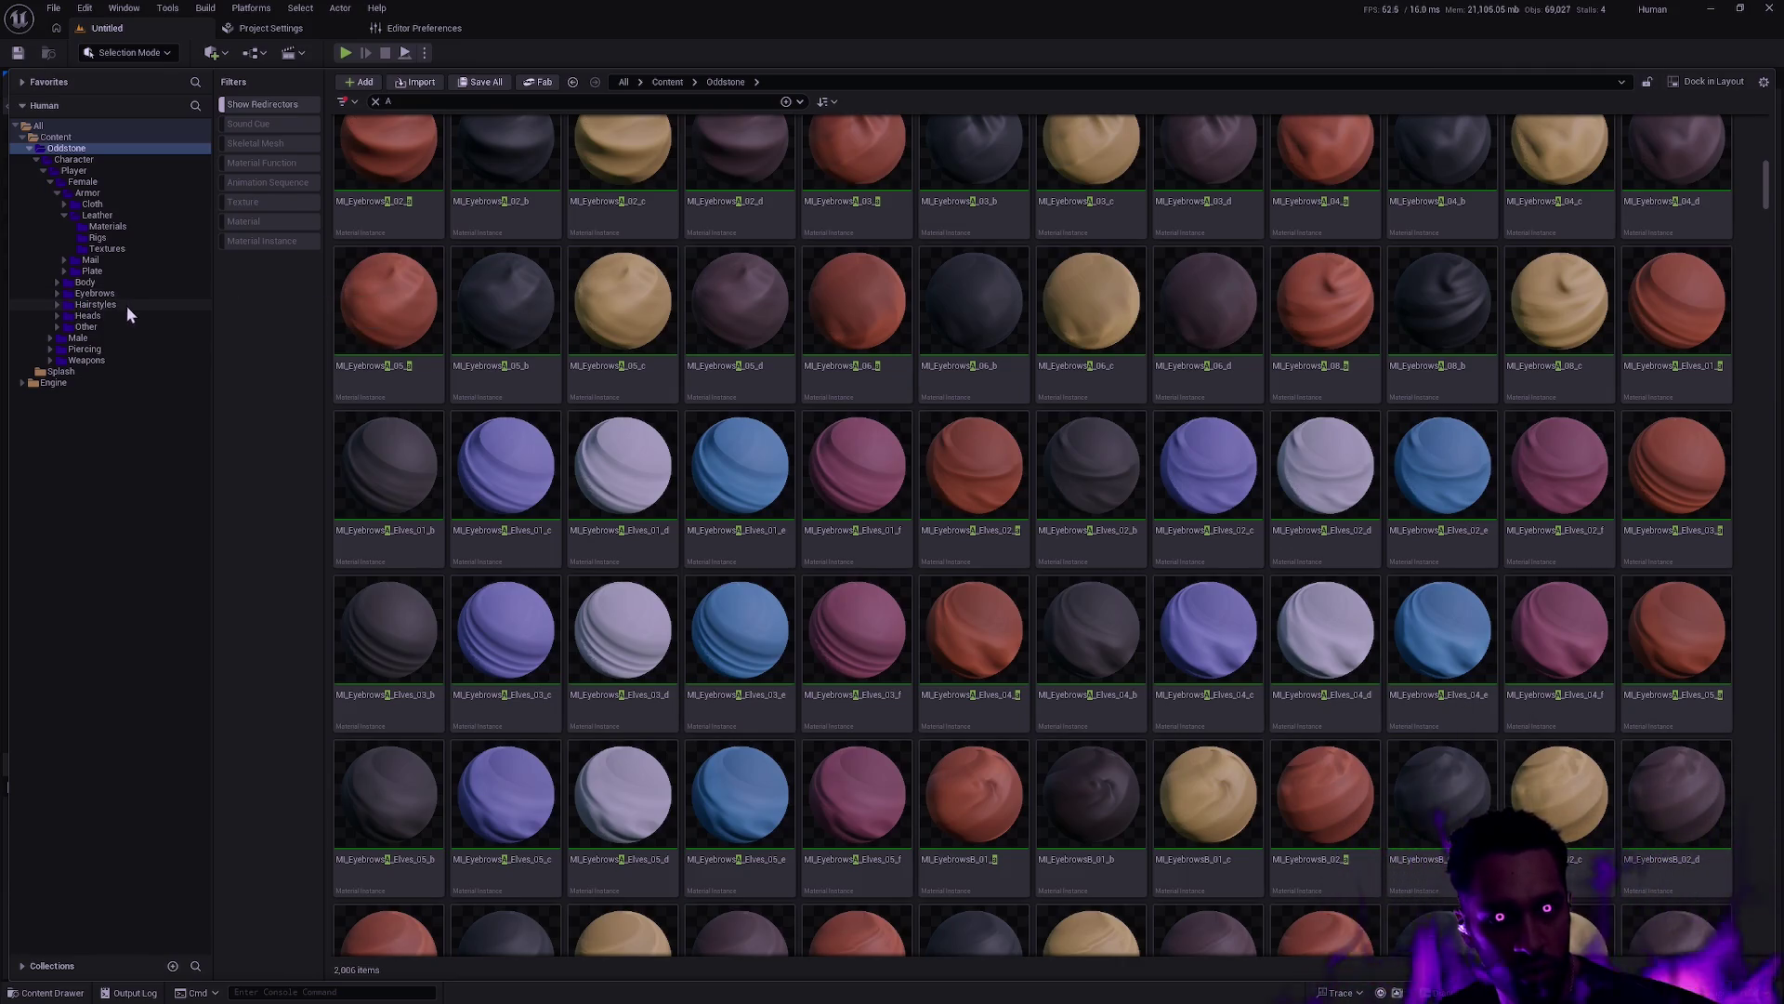
Review the Female Hair_03 and Hairstyles folders, then collapse Leather and Armor and show Player
{"action": "left_click", "coordinate": [57, 305]}
{"action": "left_click", "coordinate": [97, 316]}
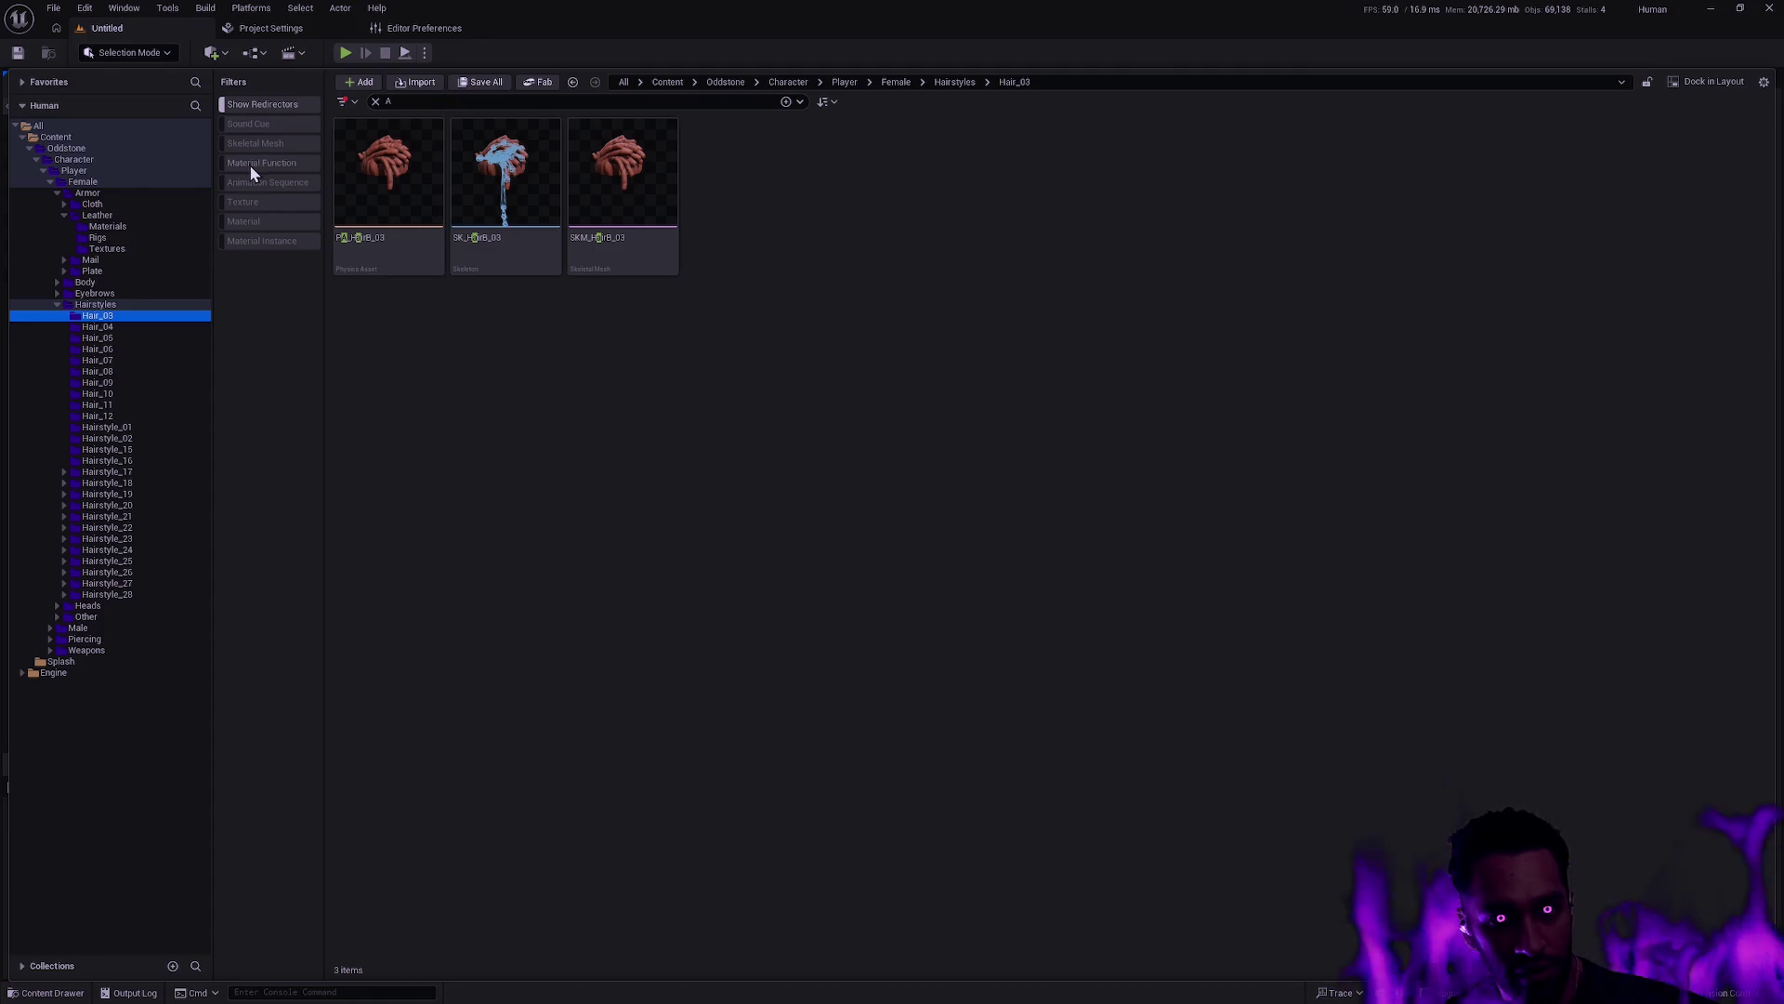
{"action": "left_click", "coordinate": [57, 304]}
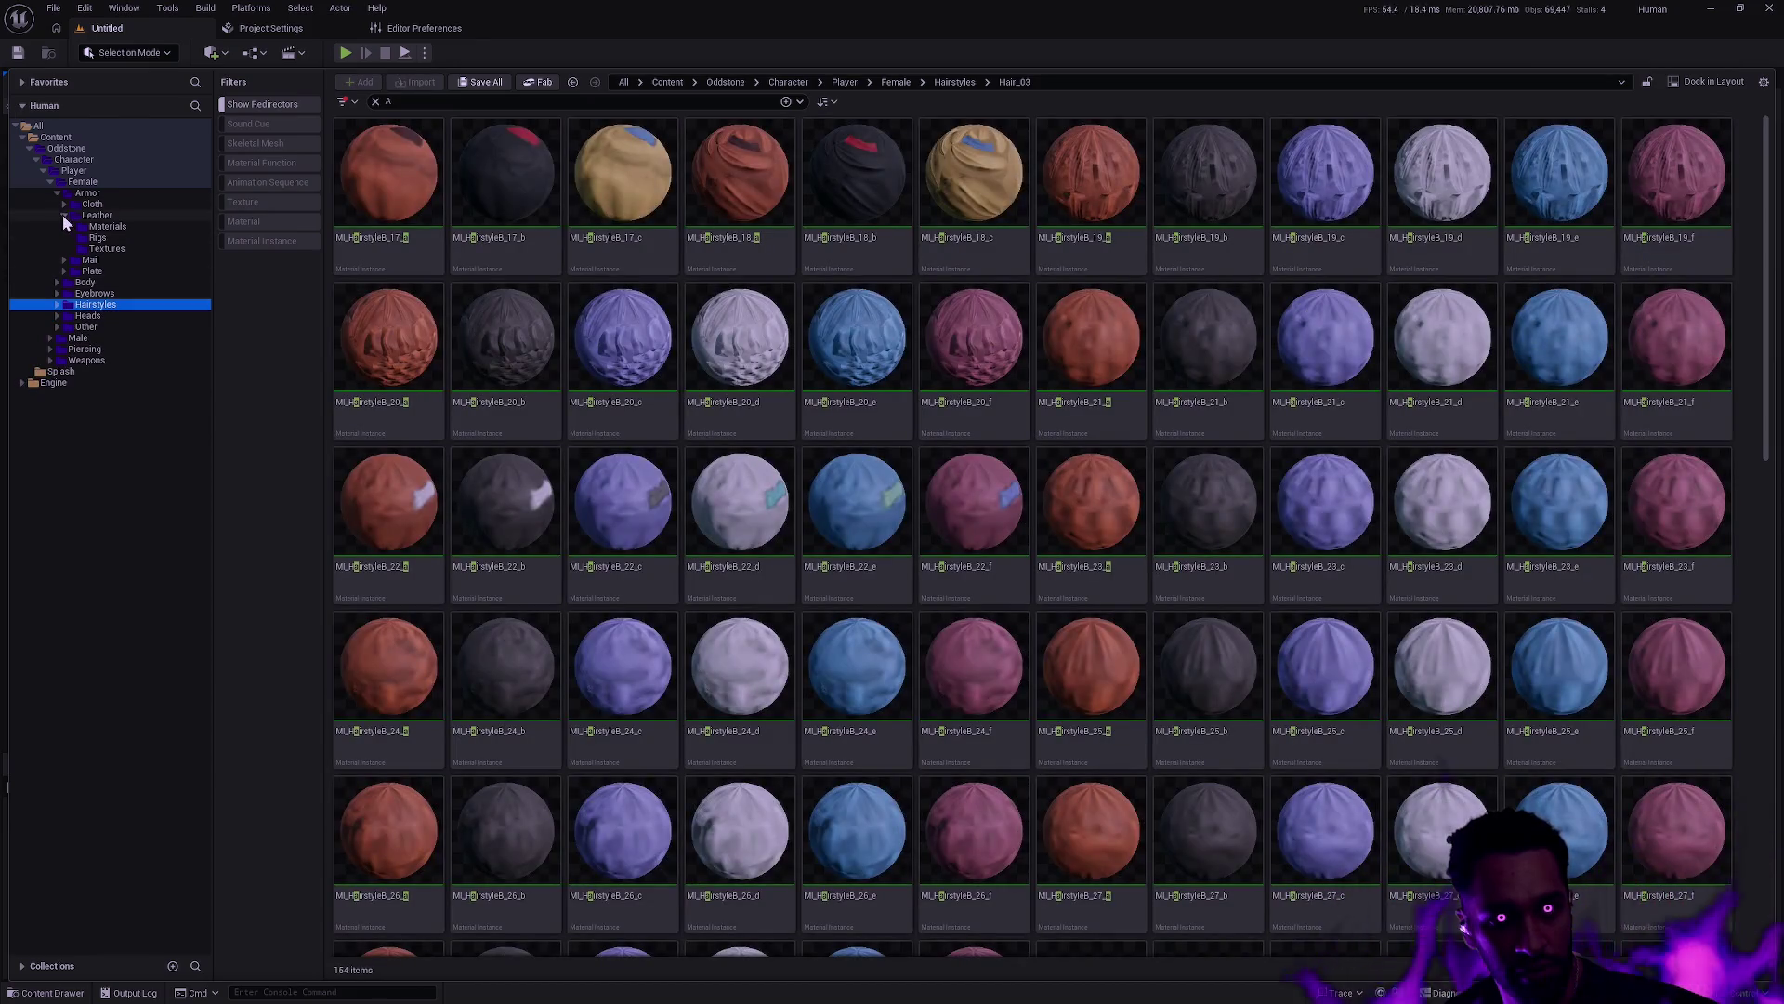
{"action": "left_click", "coordinate": [63, 215]}
{"action": "left_click", "coordinate": [58, 192]}
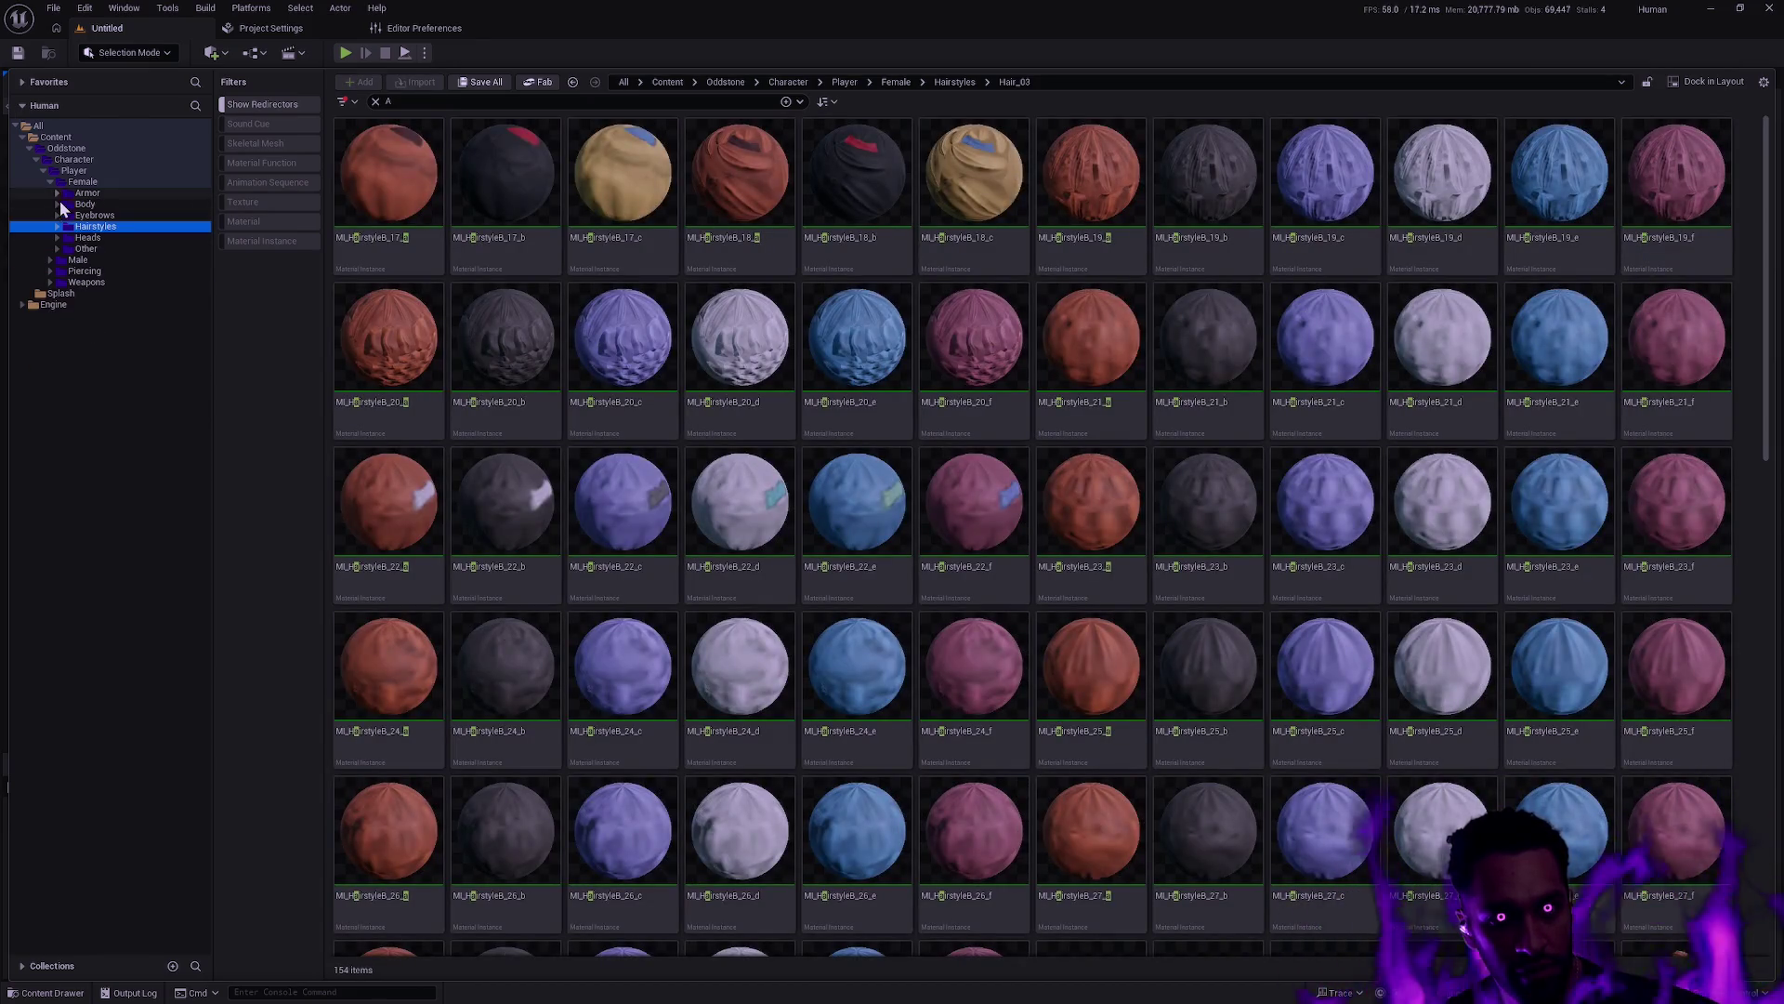
{"action": "left_click", "coordinate": [47, 171], "text": "ctrl"}
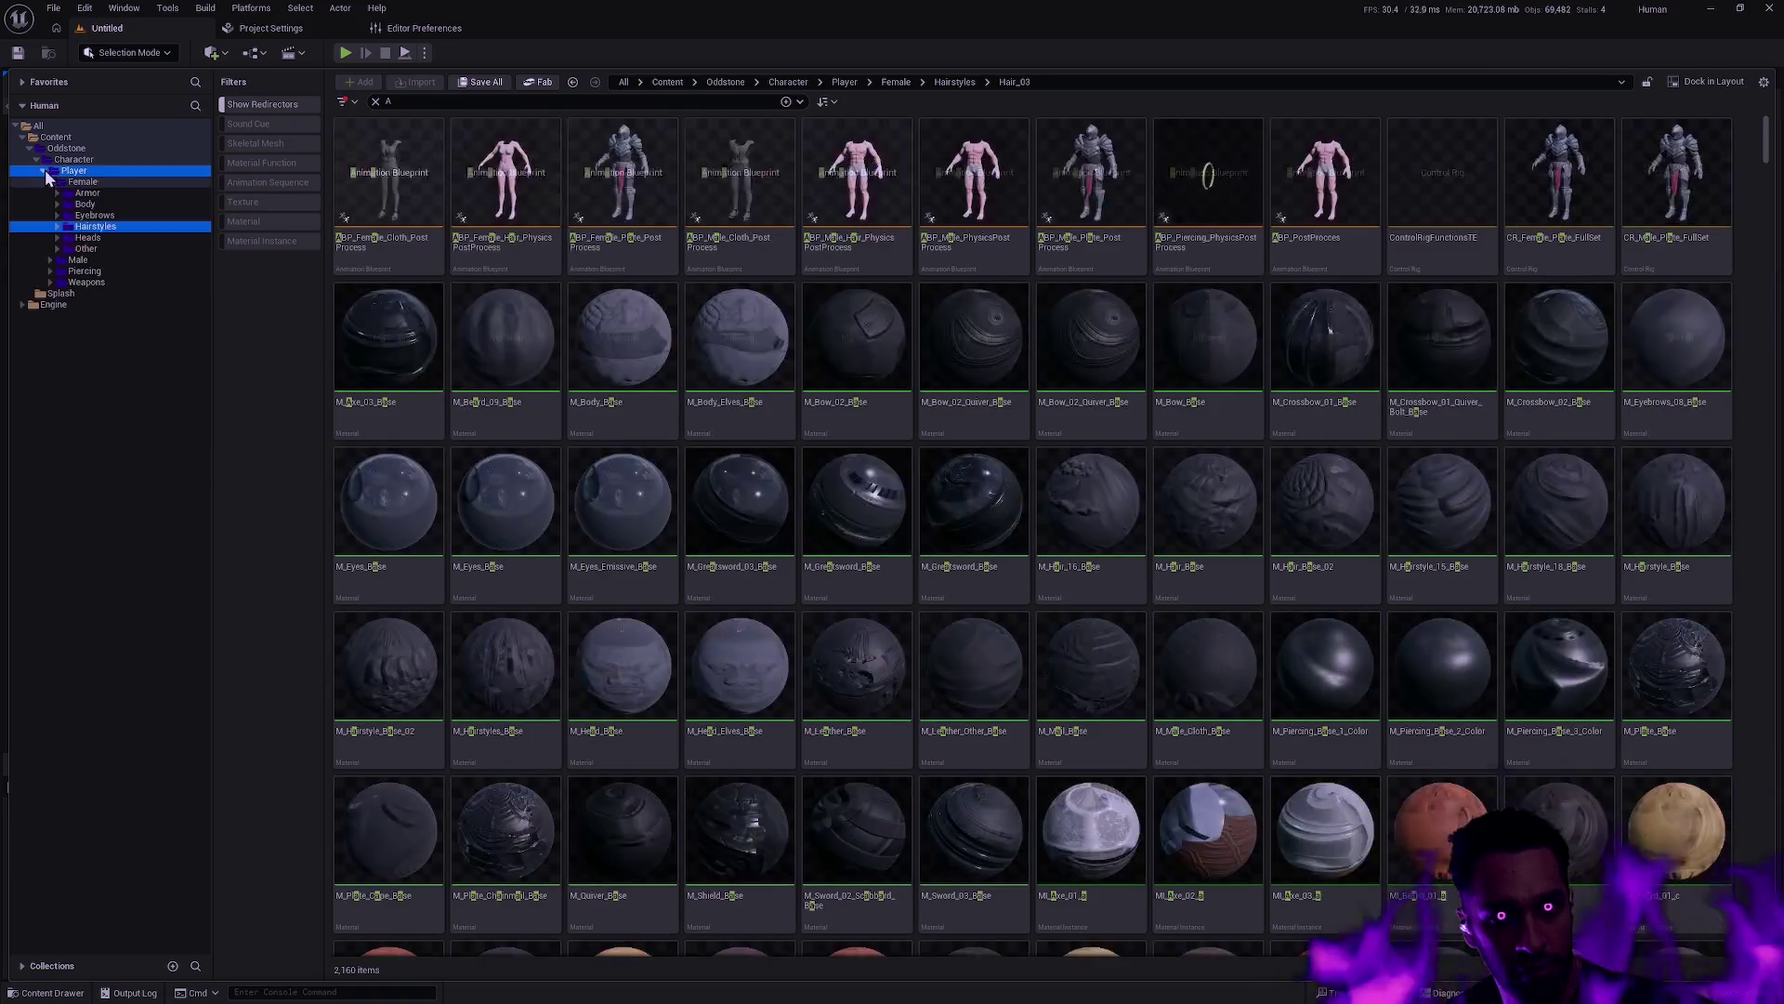
Browse the Male Beards, Eyes, Hairstyles, Heads and Mustaches folders, then return to Player
{"action": "left_click", "coordinate": [50, 260]}
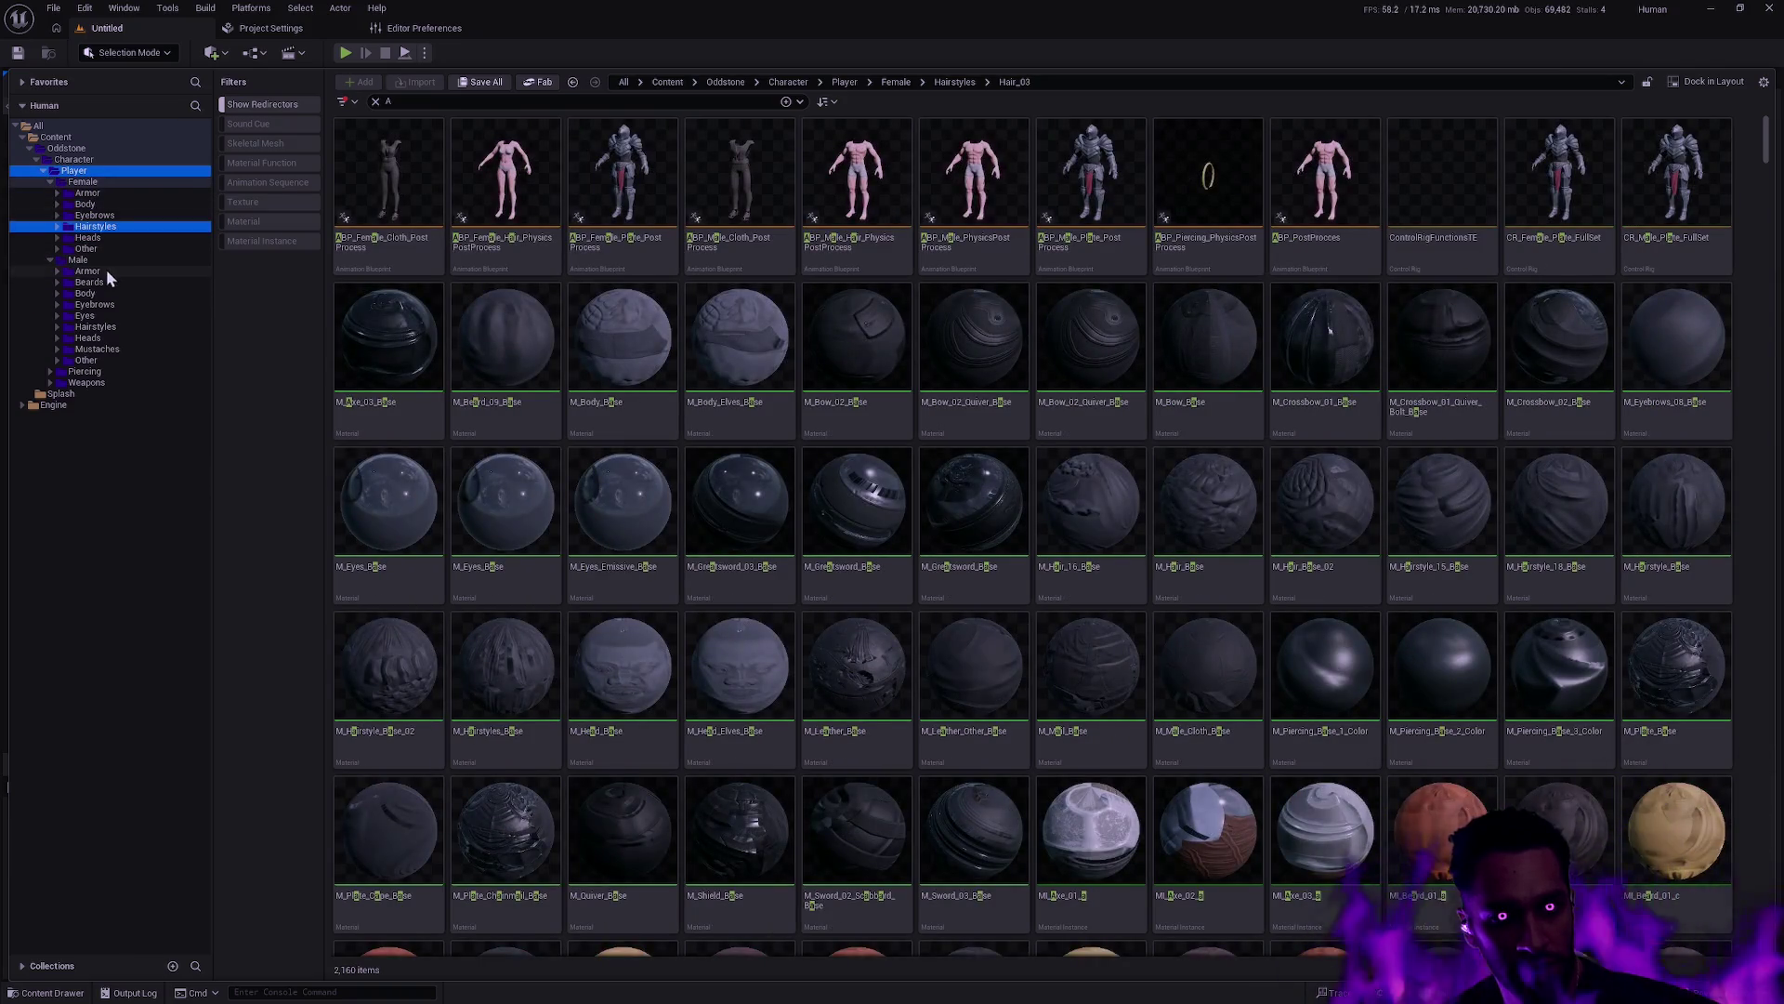
{"action": "left_click", "coordinate": [89, 282]}
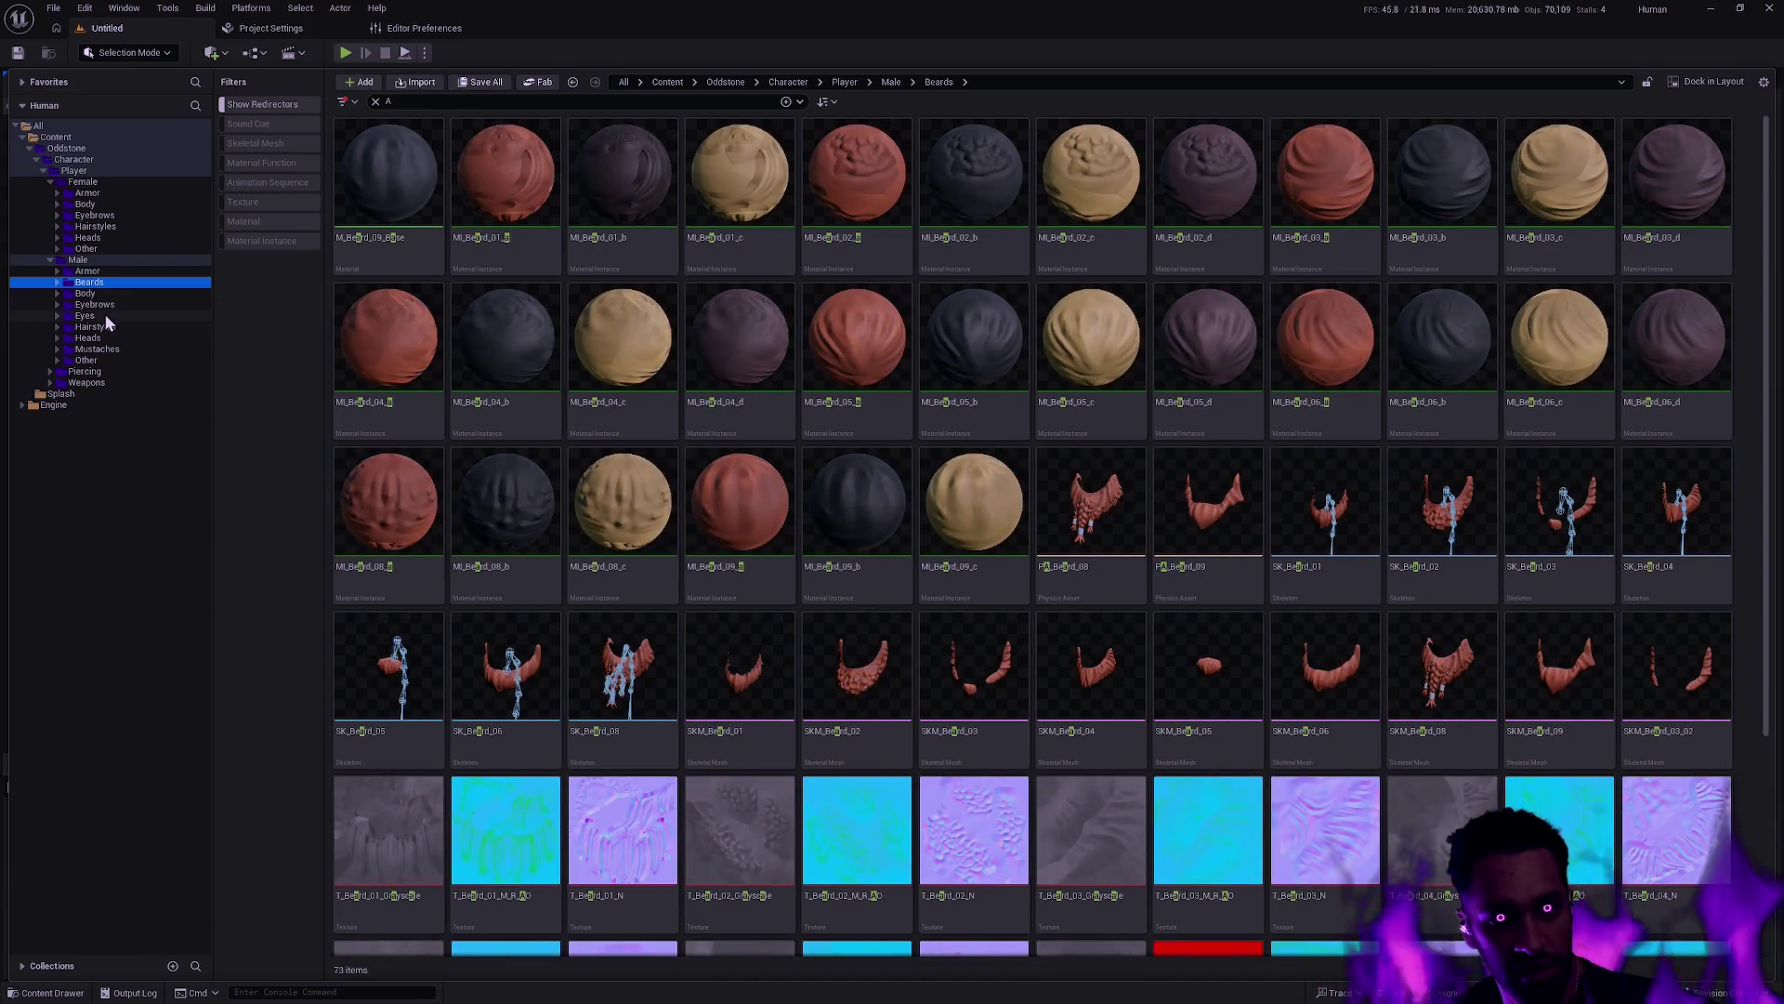
{"action": "left_click", "coordinate": [104, 315]}
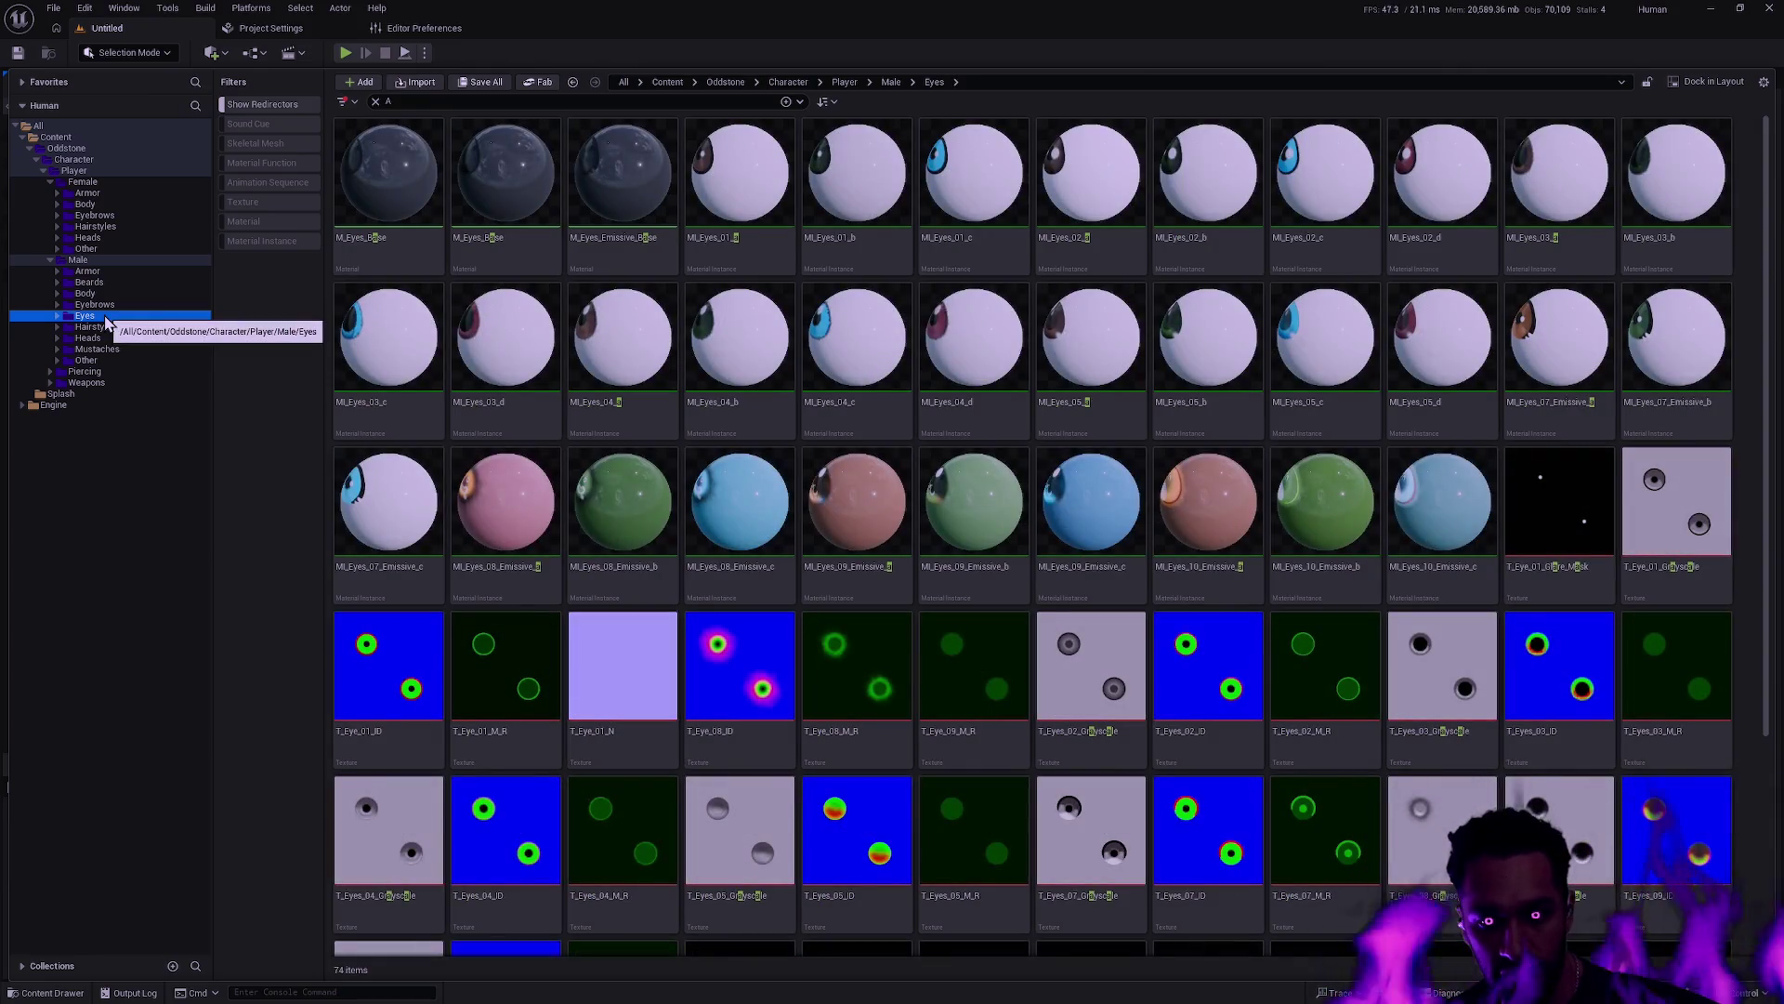
{"action": "scroll", "coordinate": [395, 344], "scroll_direction": "down", "scroll_amount": 4}
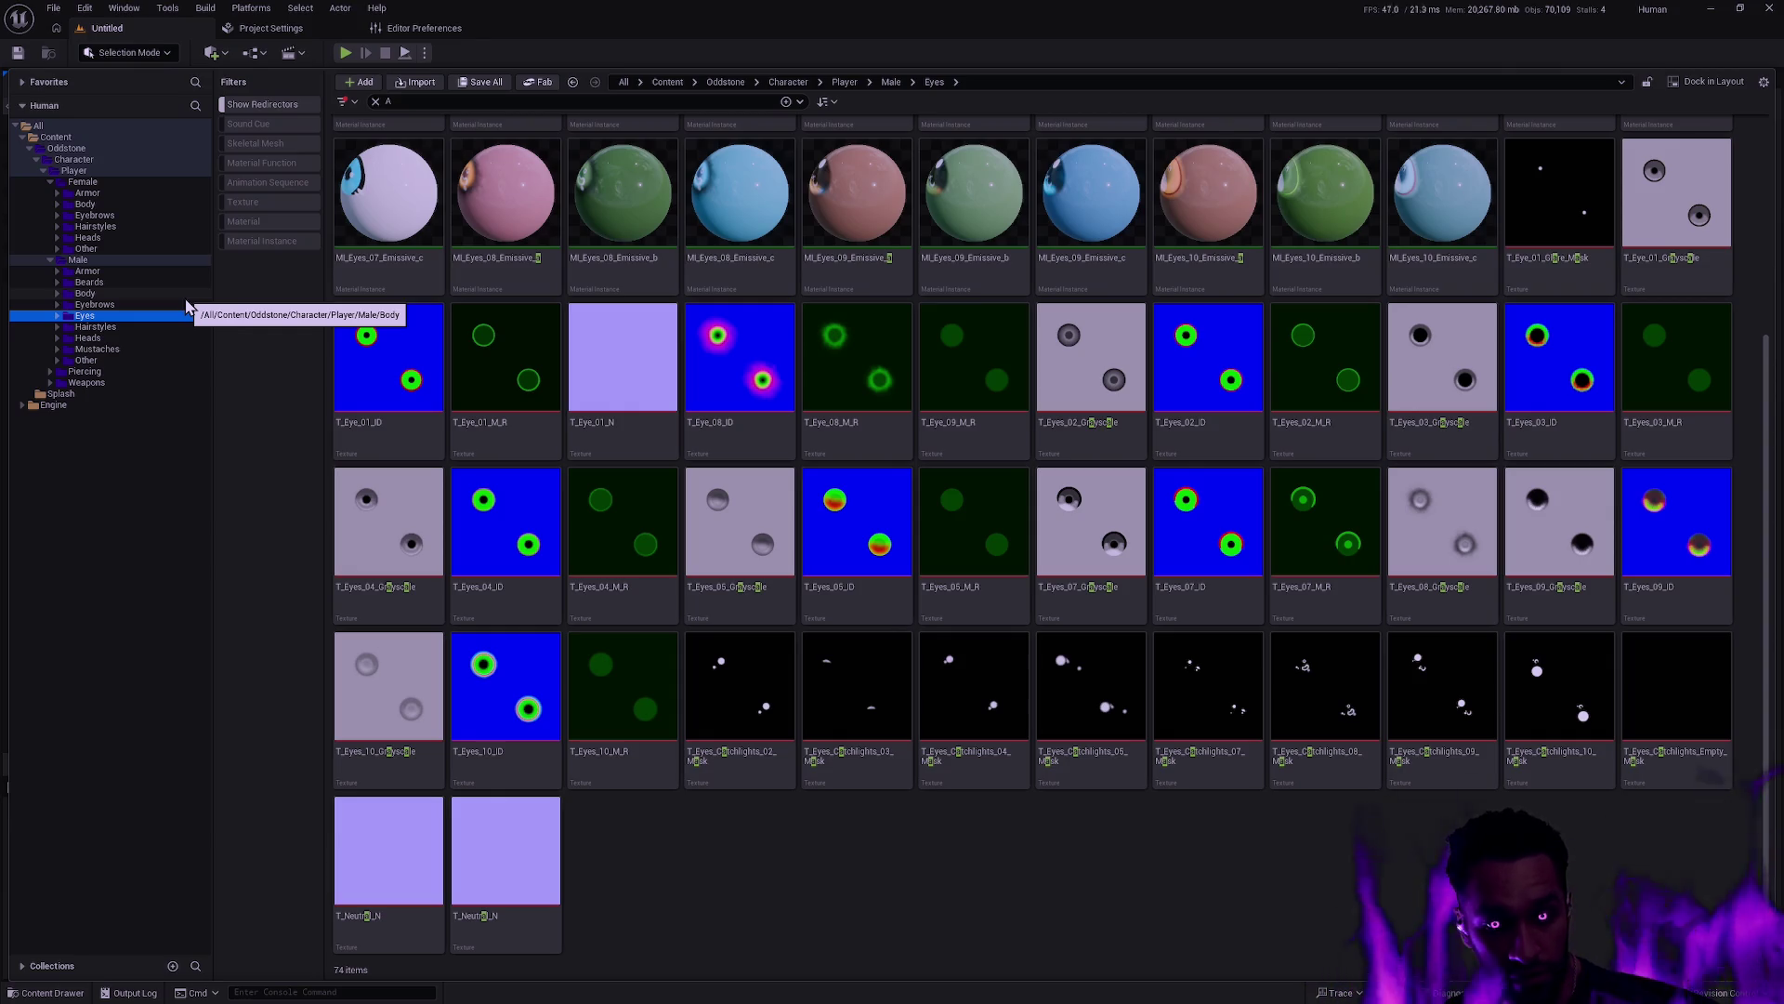
{"action": "left_click", "coordinate": [110, 327]}
{"action": "left_click", "coordinate": [117, 339]}
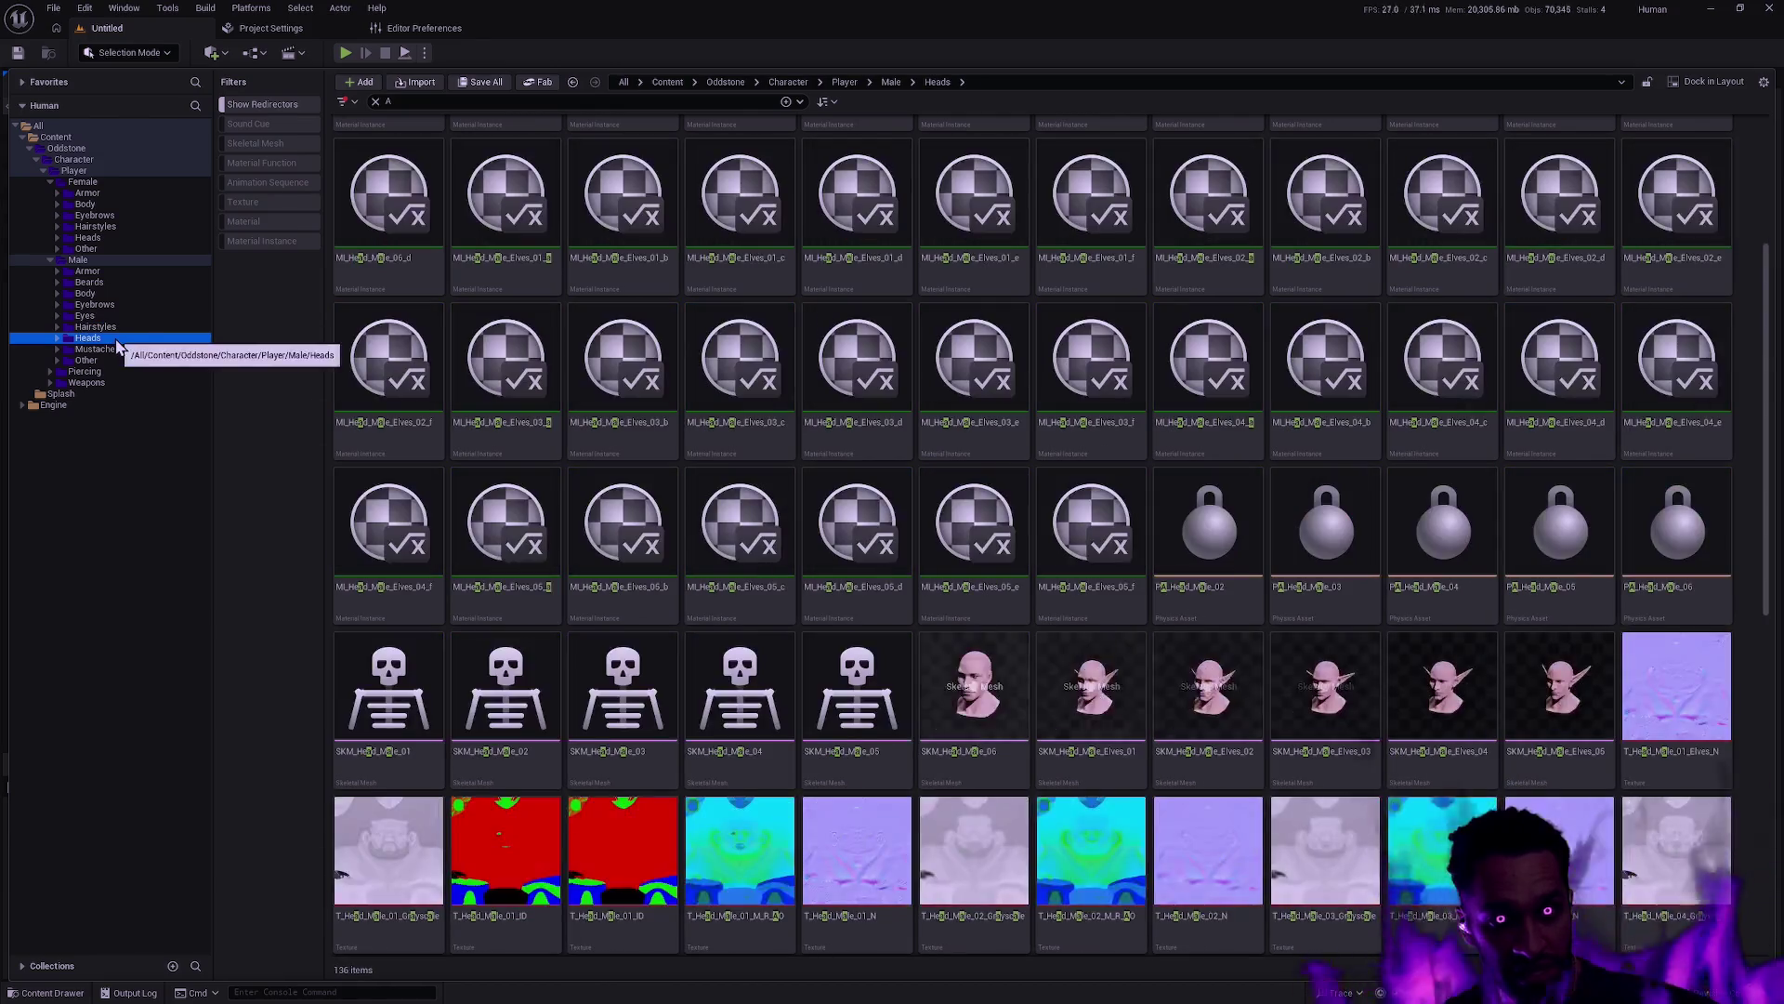
{"action": "left_click", "coordinate": [108, 349]}
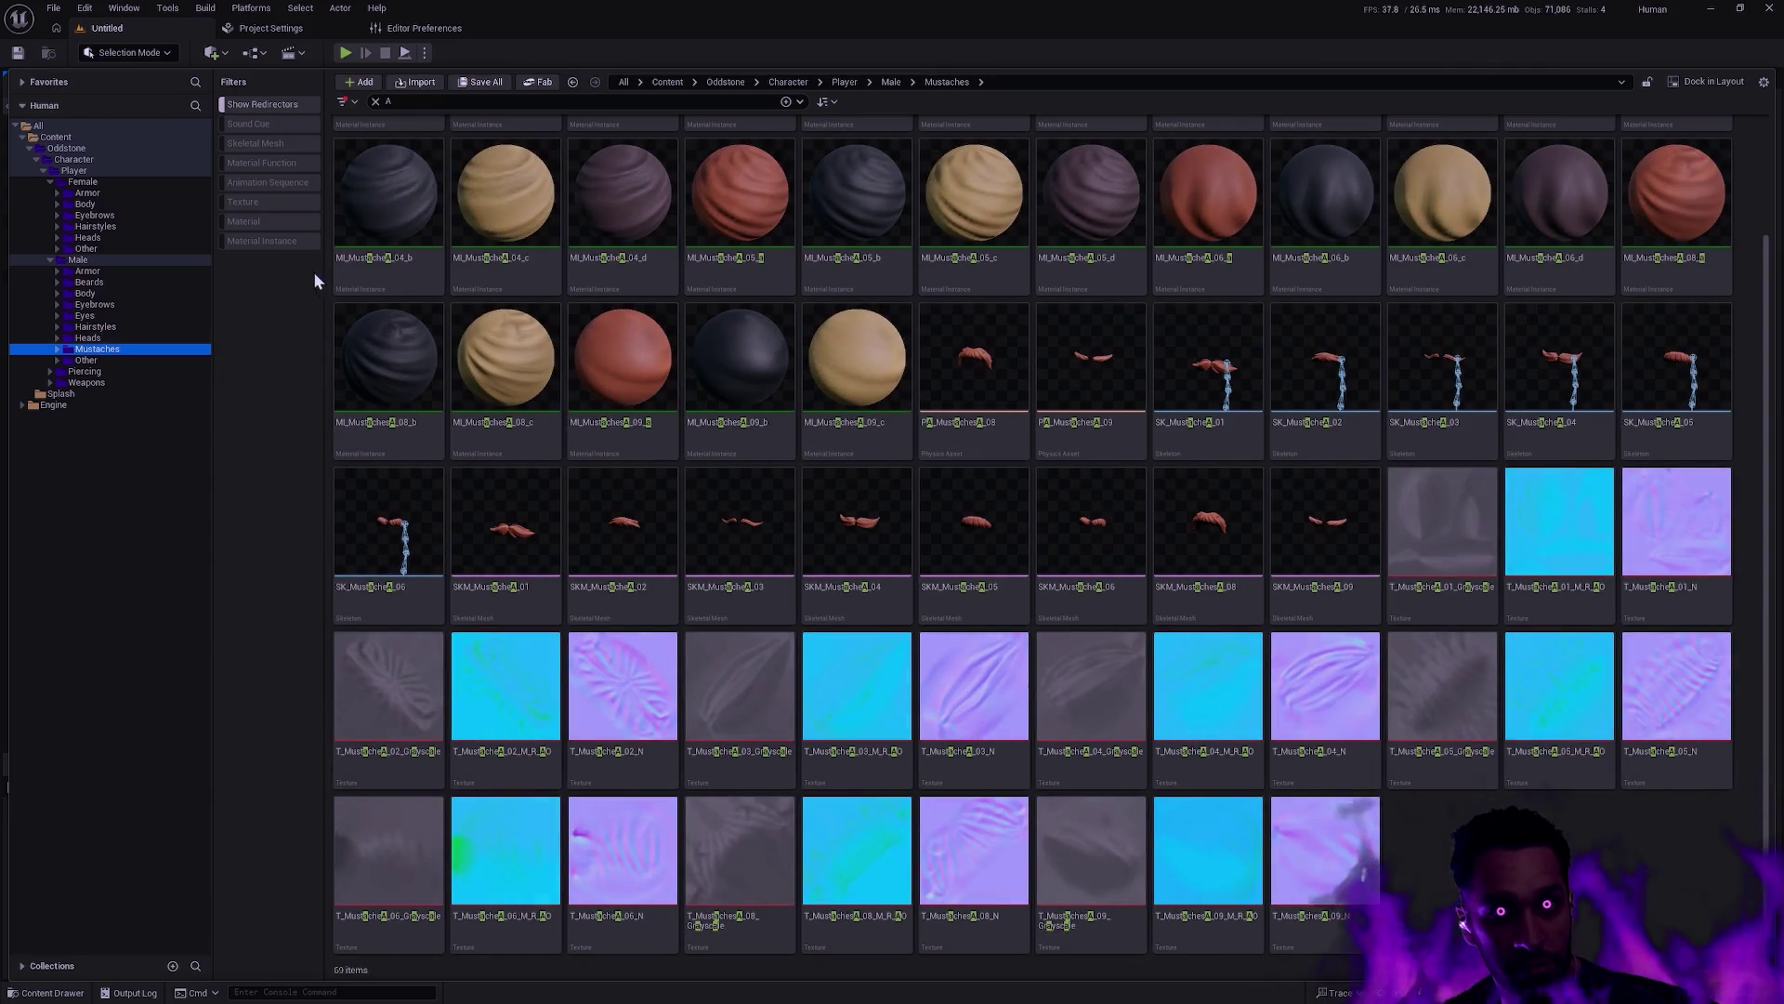
{"action": "left_click", "coordinate": [98, 169]}
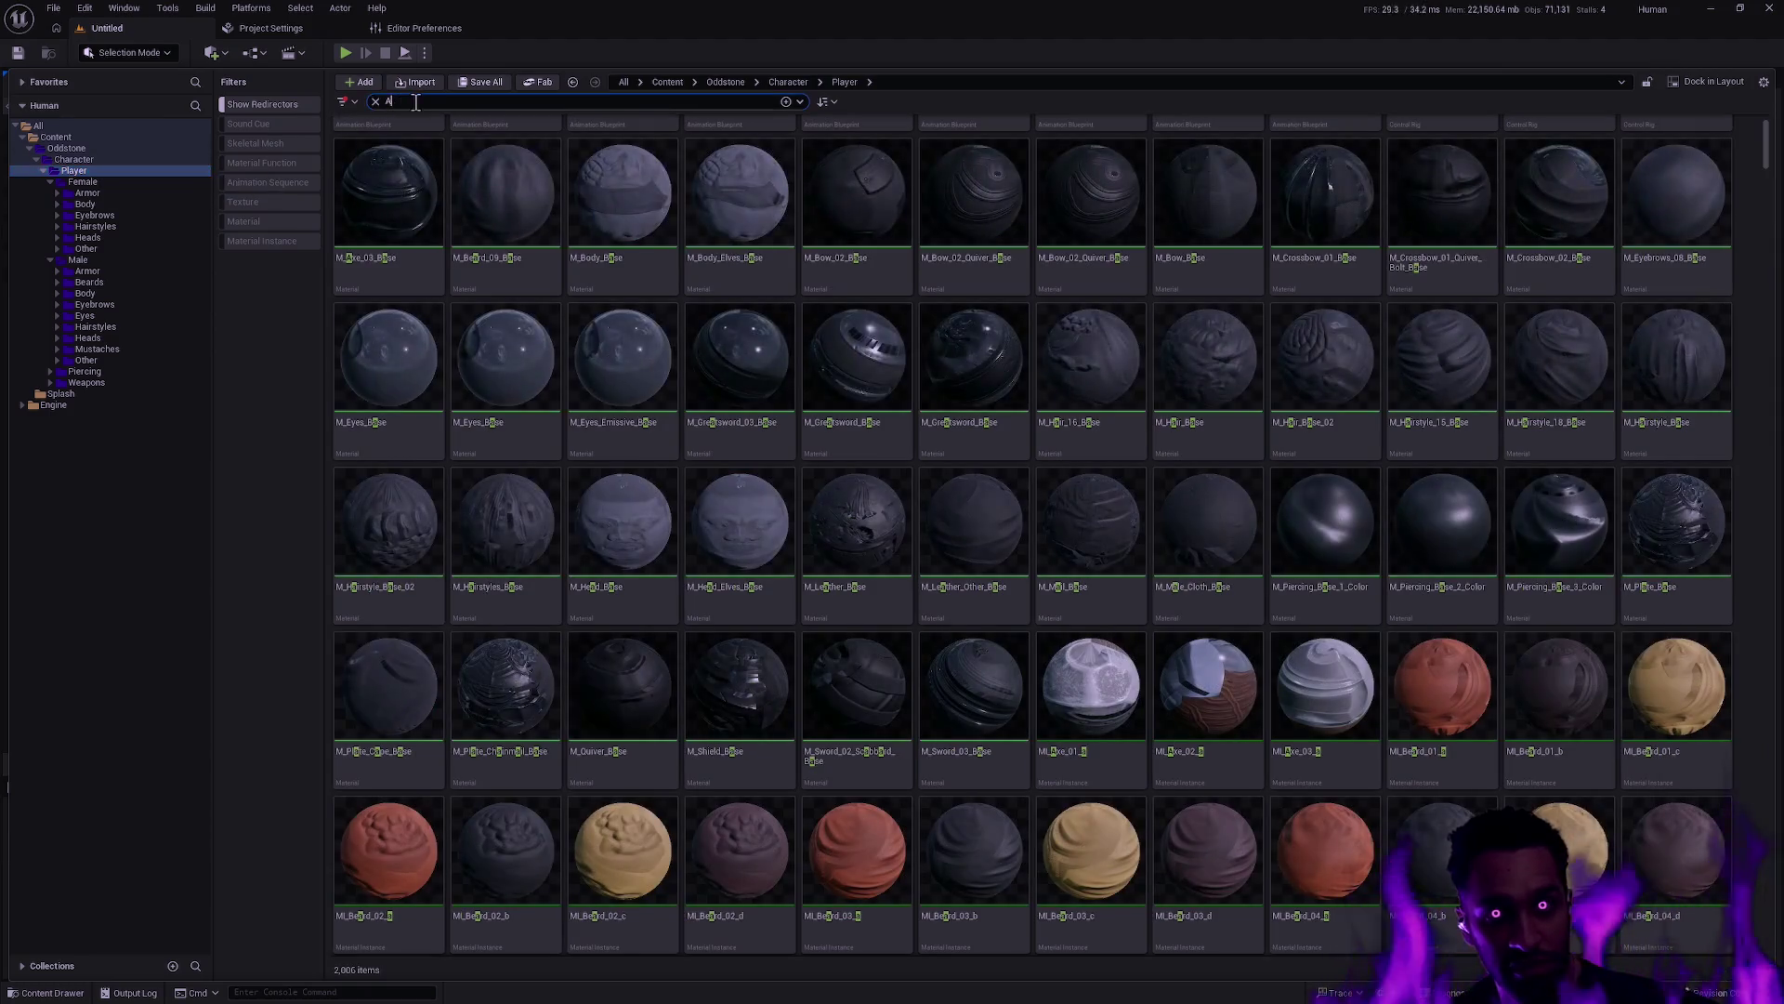
Search for EyebrowsA and select all 110 matching assets
{"action": "key", "text": "BackSpace"}
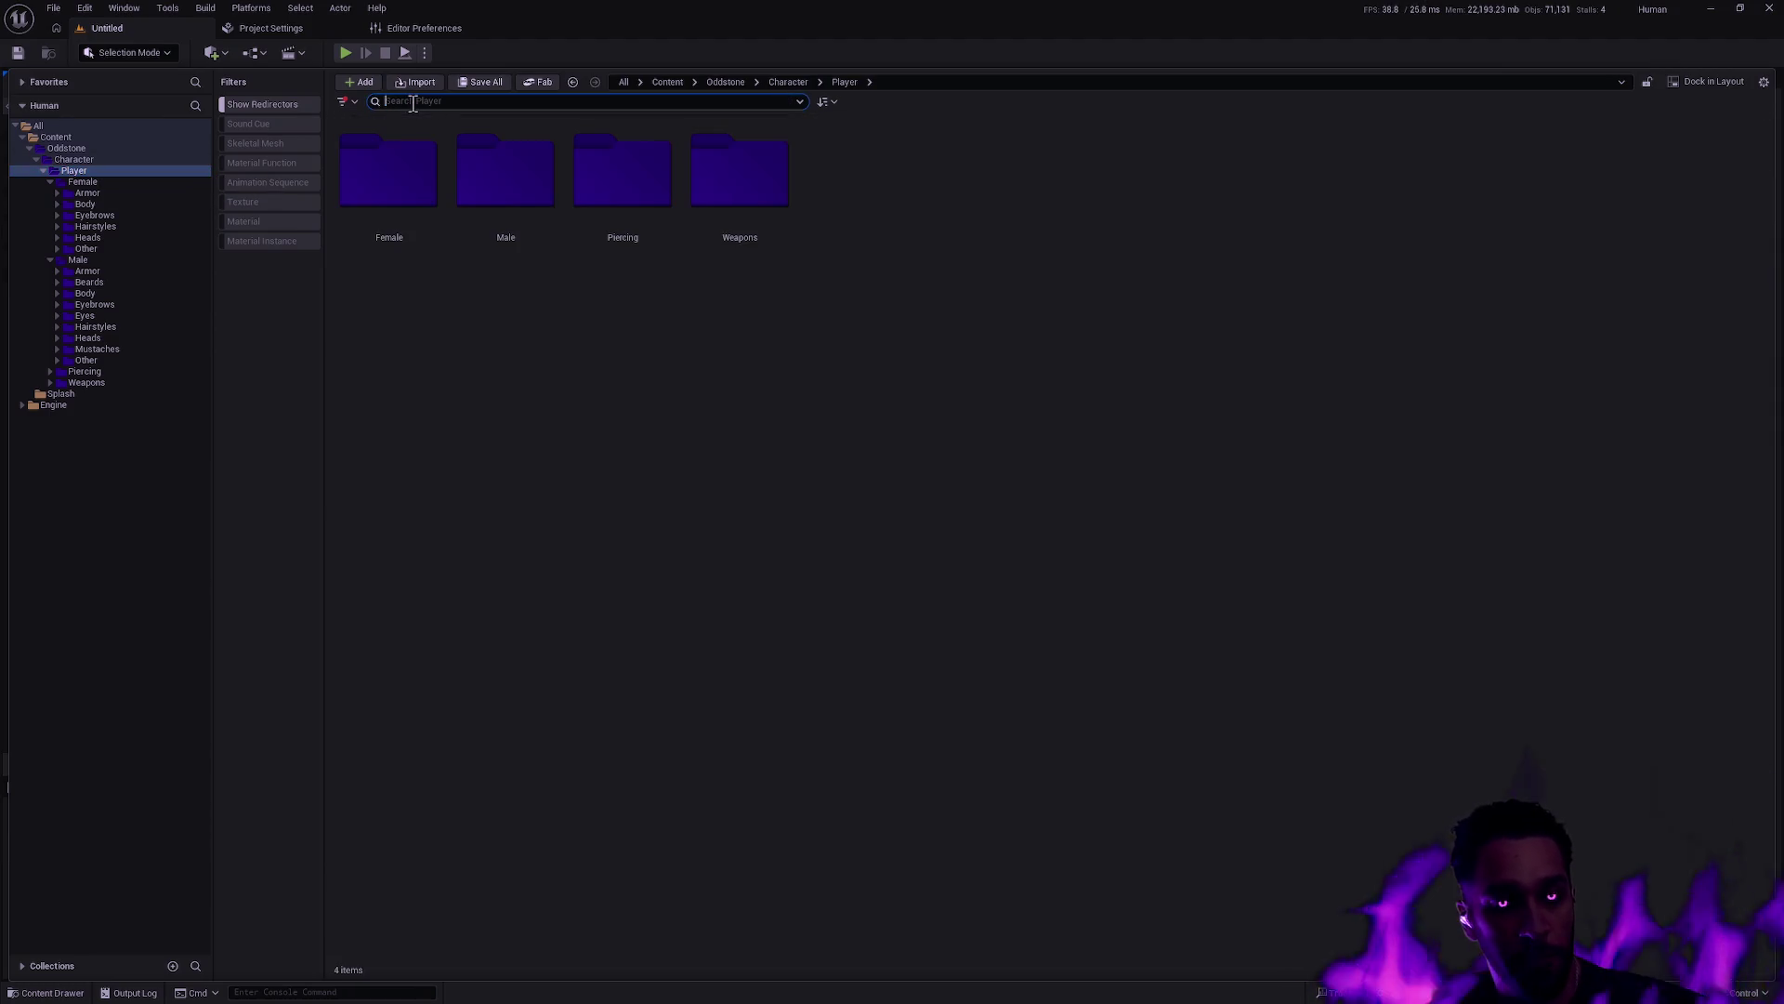
{"action": "type", "text": "Eyebrows"}
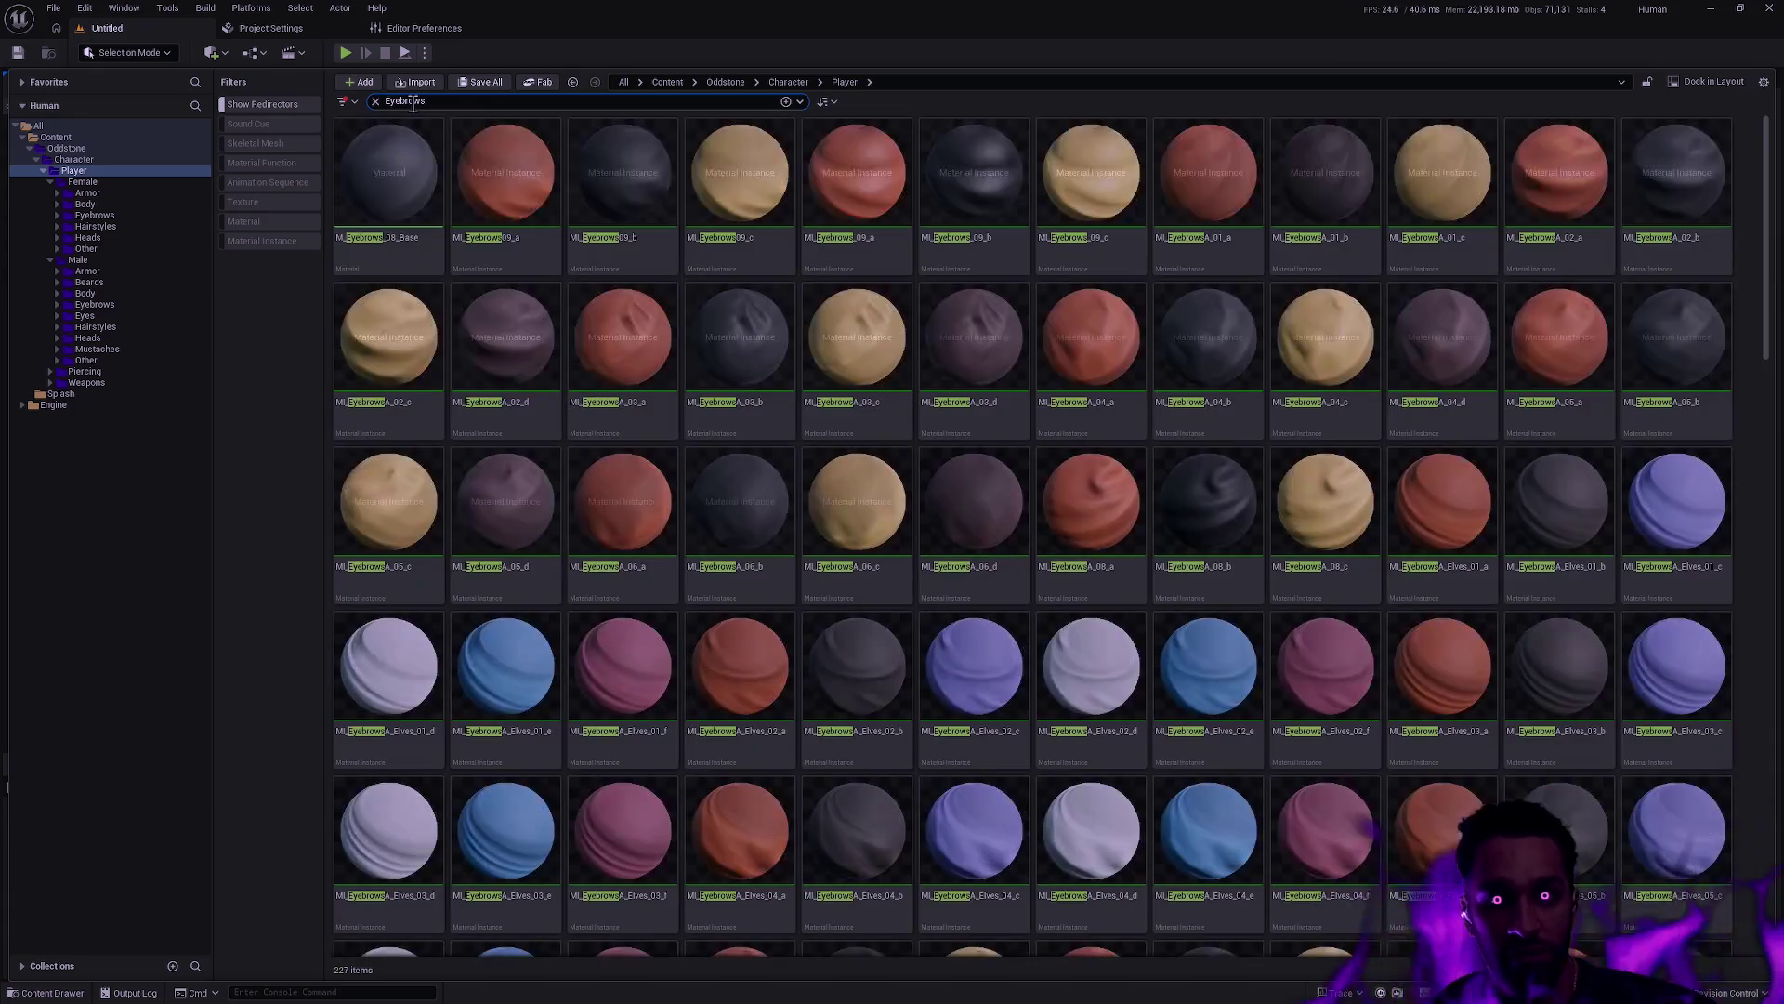
{"action": "type", "text": "A"}
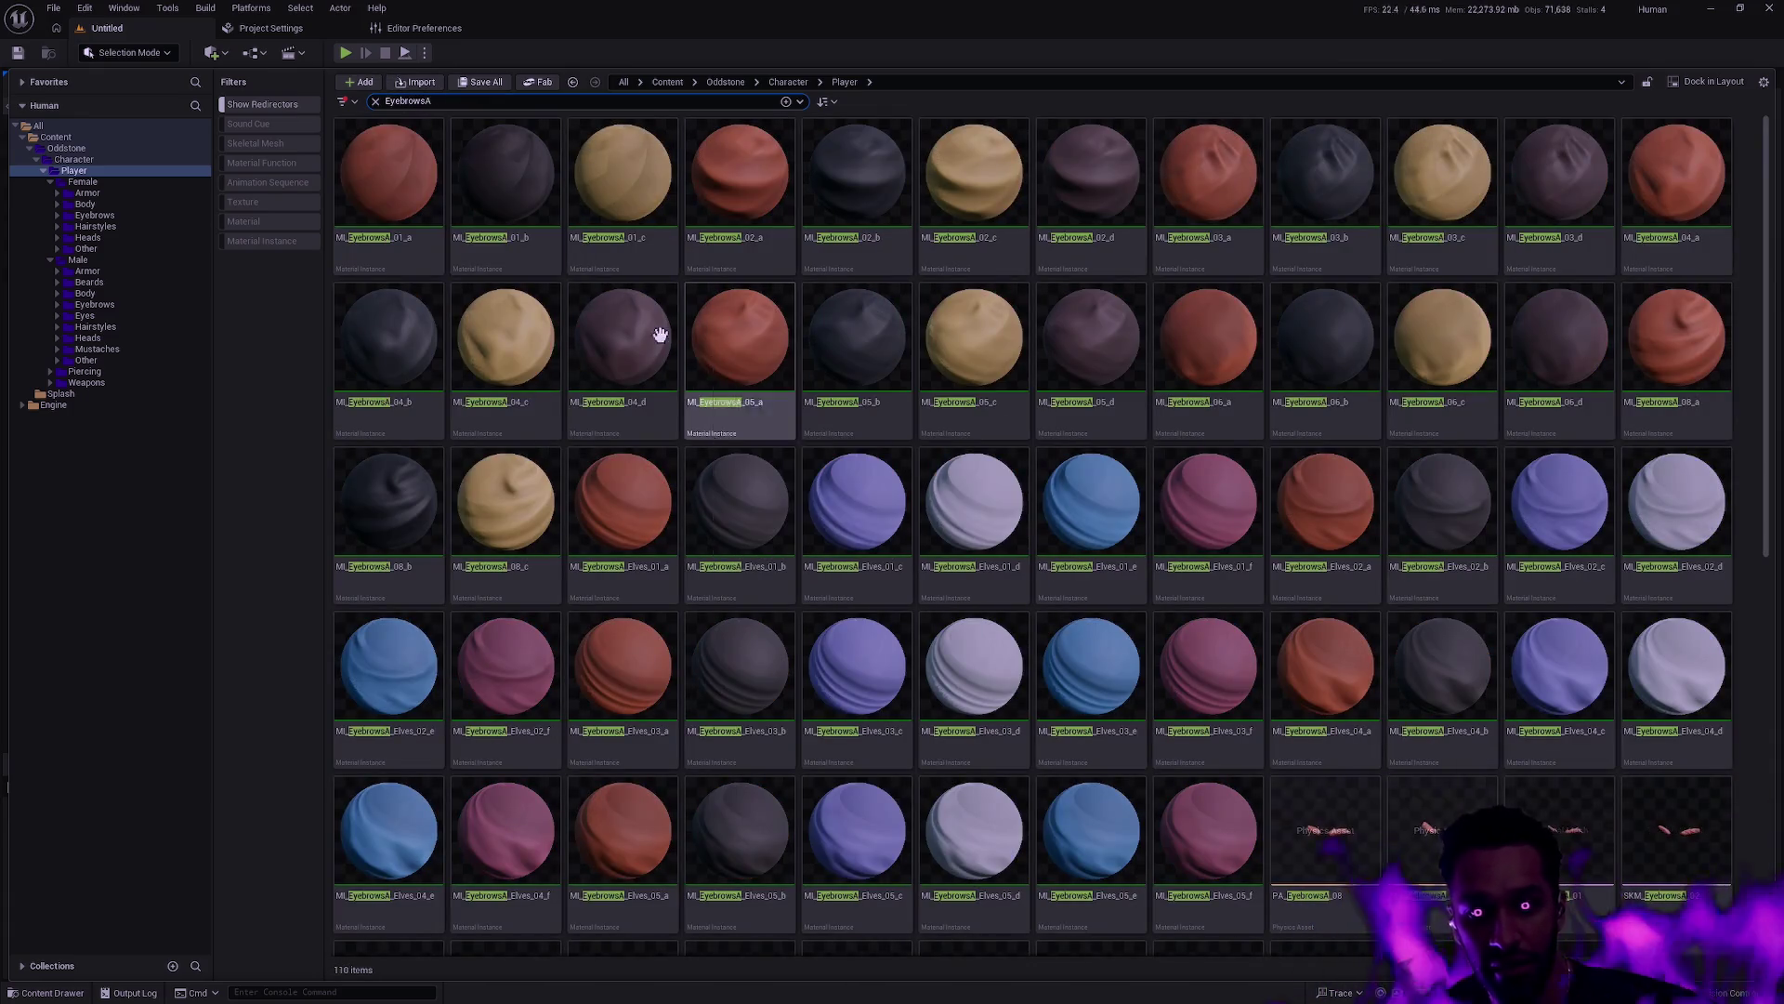
{"action": "left_click", "coordinate": [513, 186]}
{"action": "key", "text": "ctrl+a"}
Batch-rename the selection, replacing EyebrowsA with Eyebrows_Male
{"action": "key", "text": "F2"}
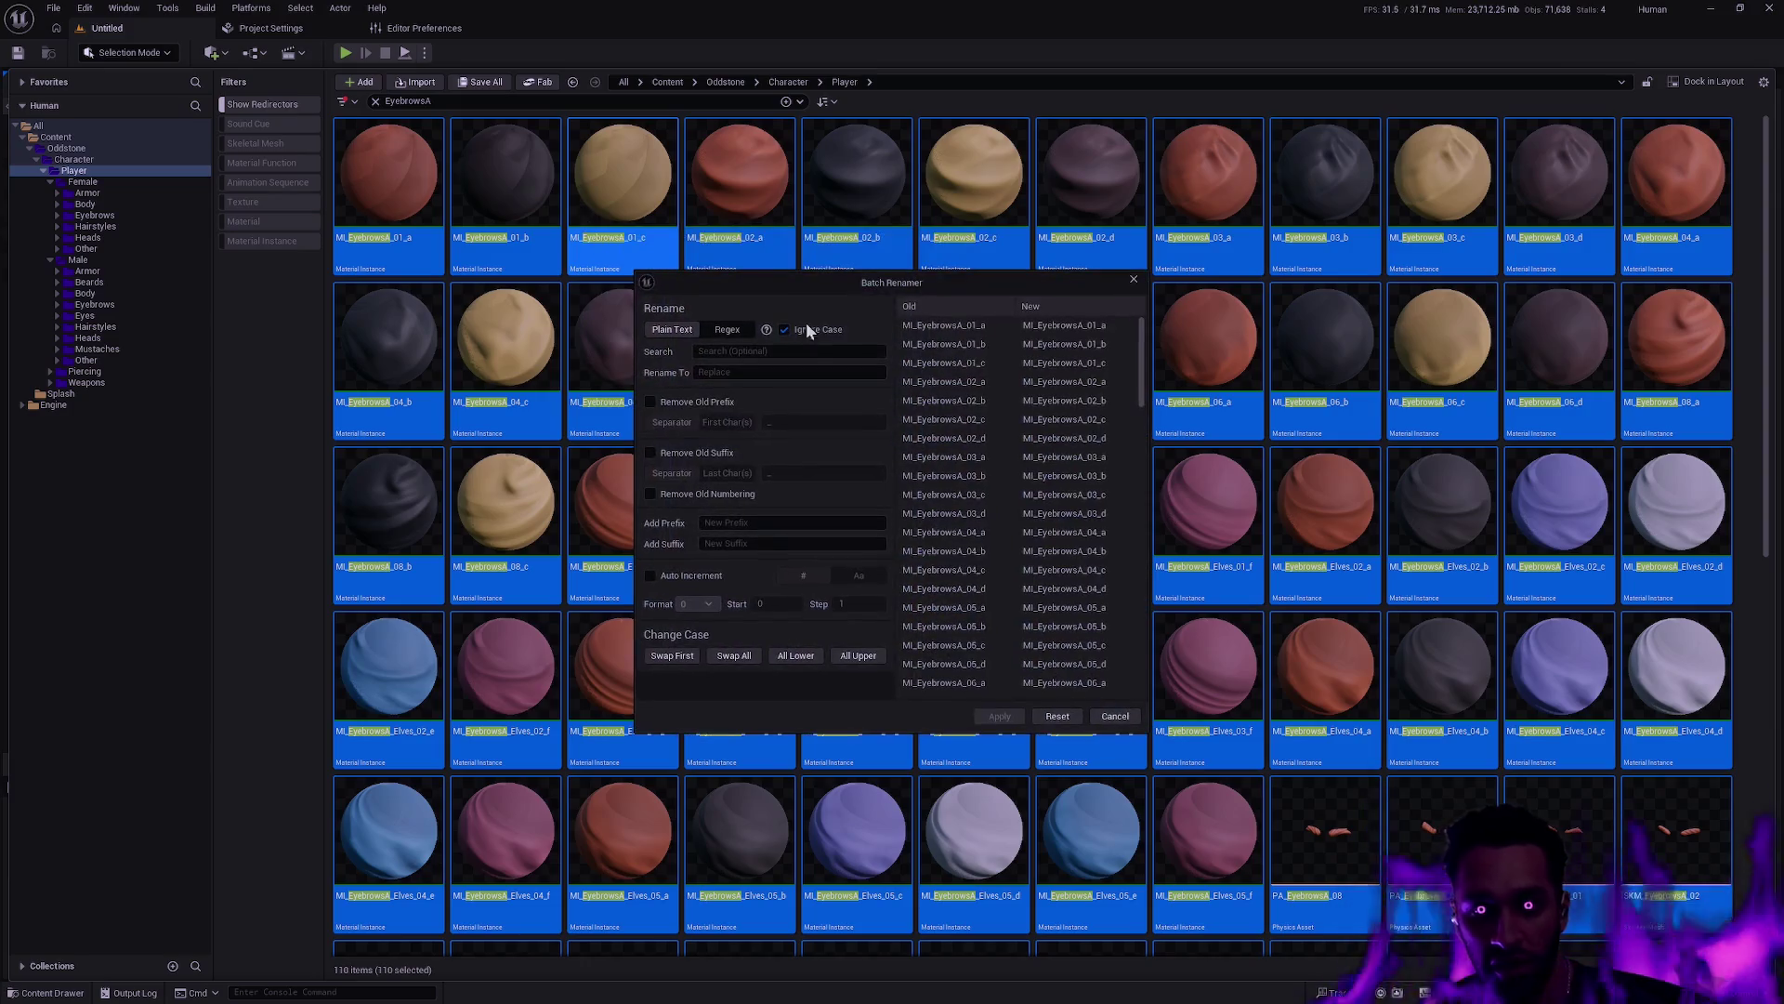
{"action": "type", "text": "Eyeb"}
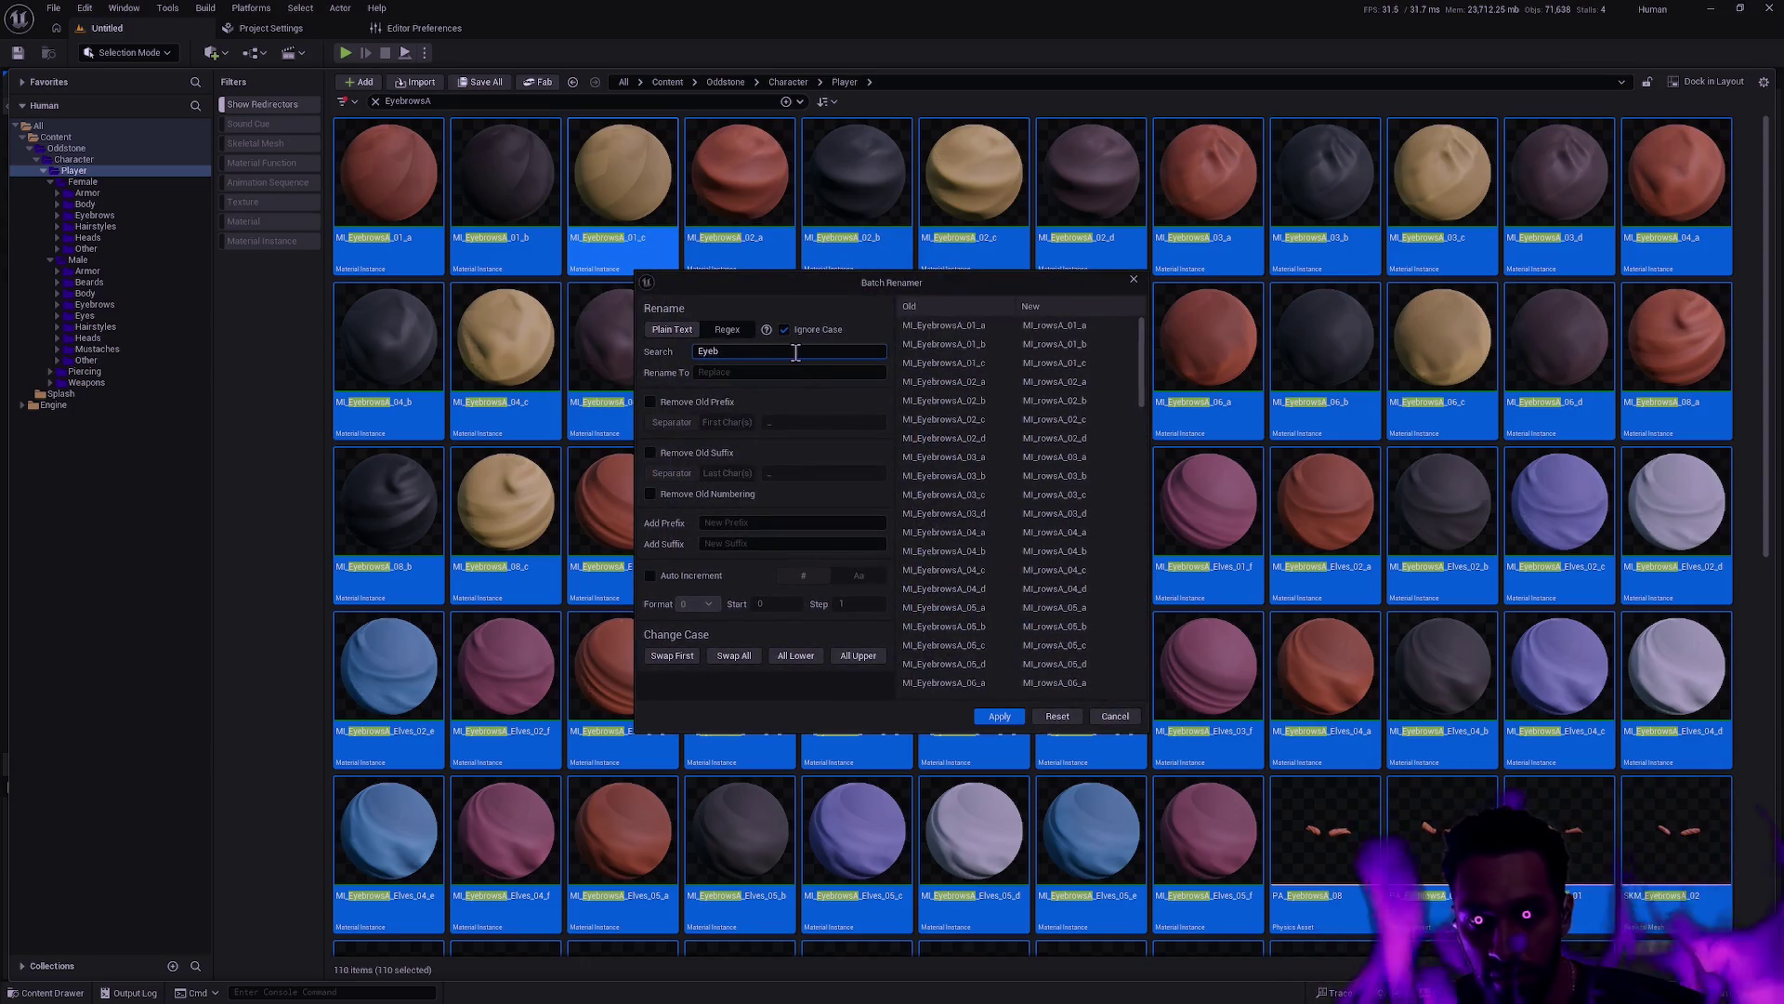
{"action": "type", "text": "rowsA"}
{"action": "key", "text": "Tab"}
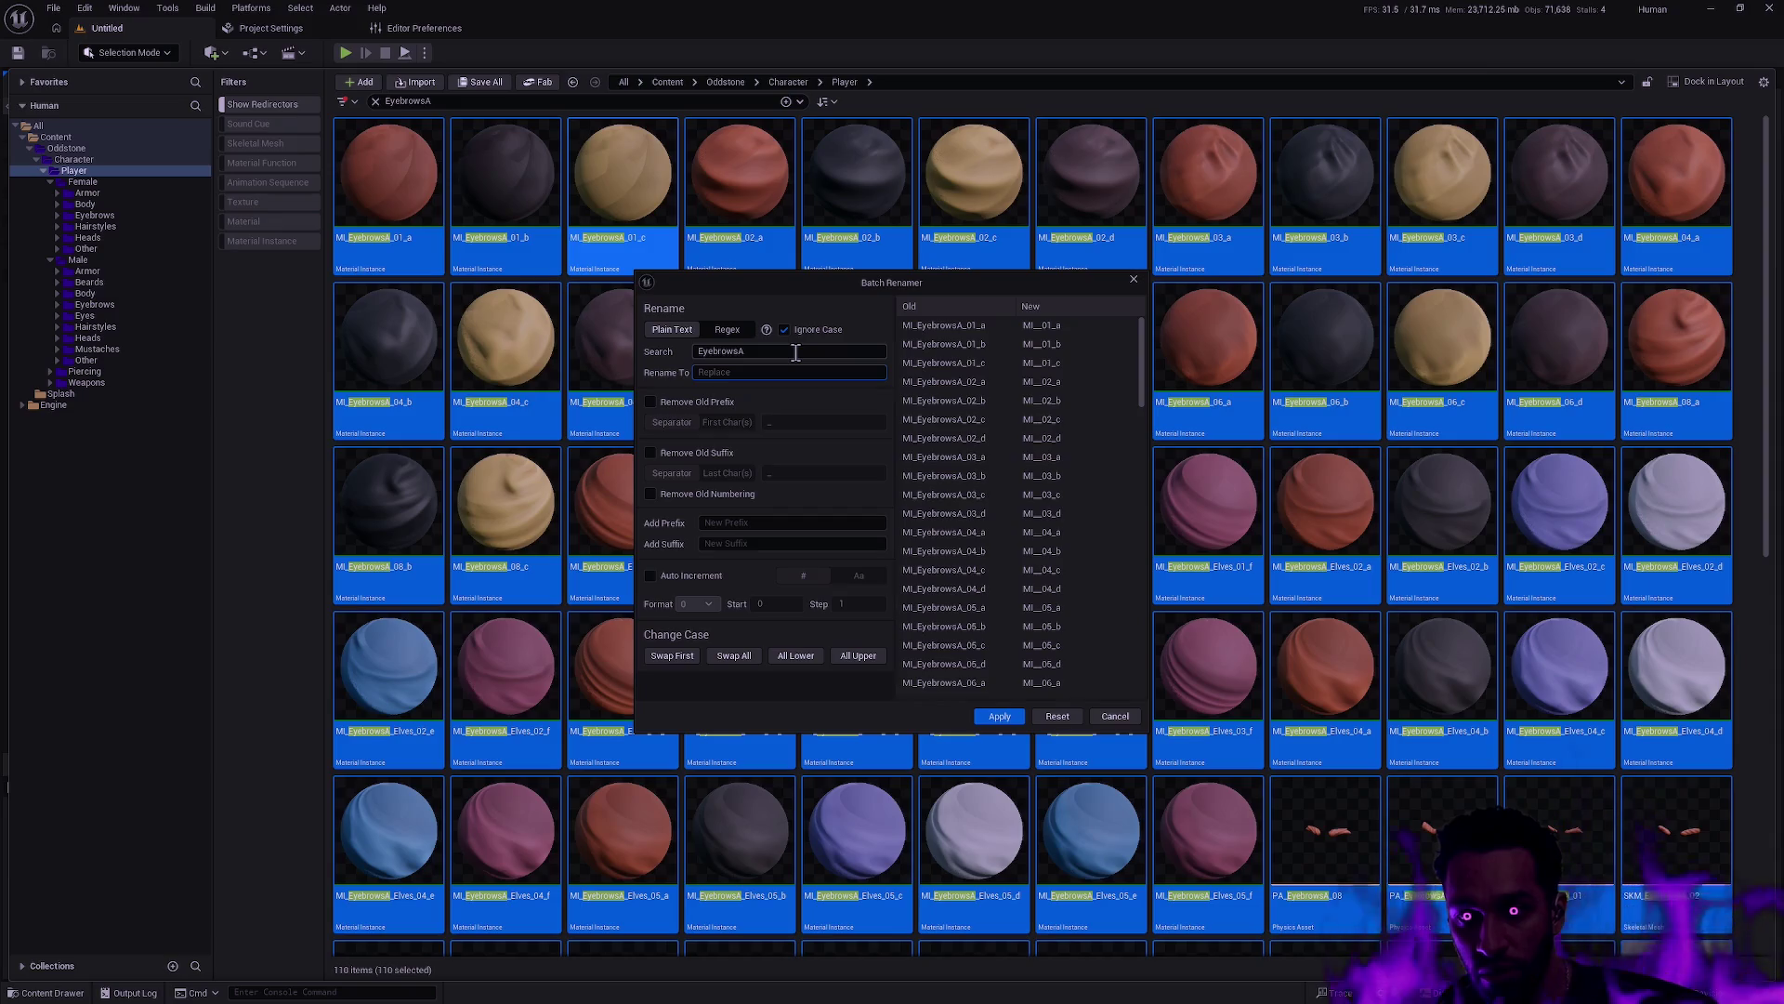
{"action": "type", "text": "Eyebwos_"}
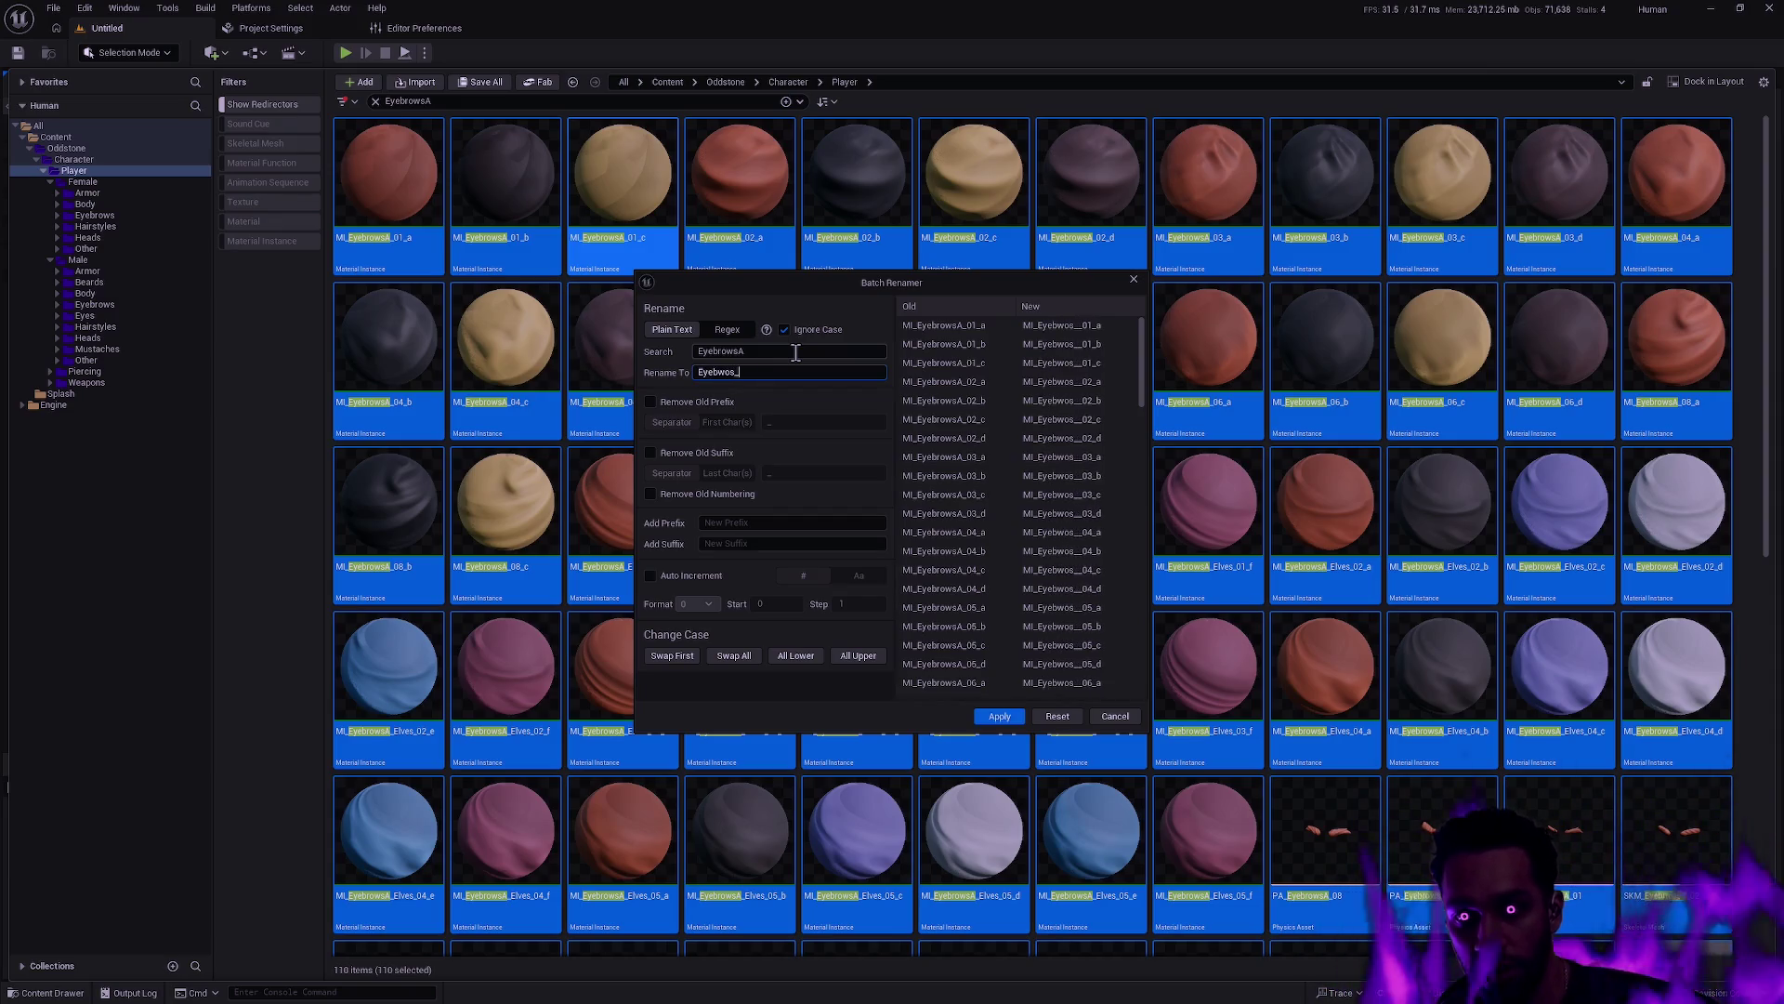
{"action": "key", "text": "ctrl+a"}
{"action": "type", "text": "Eyebrows_Male"}
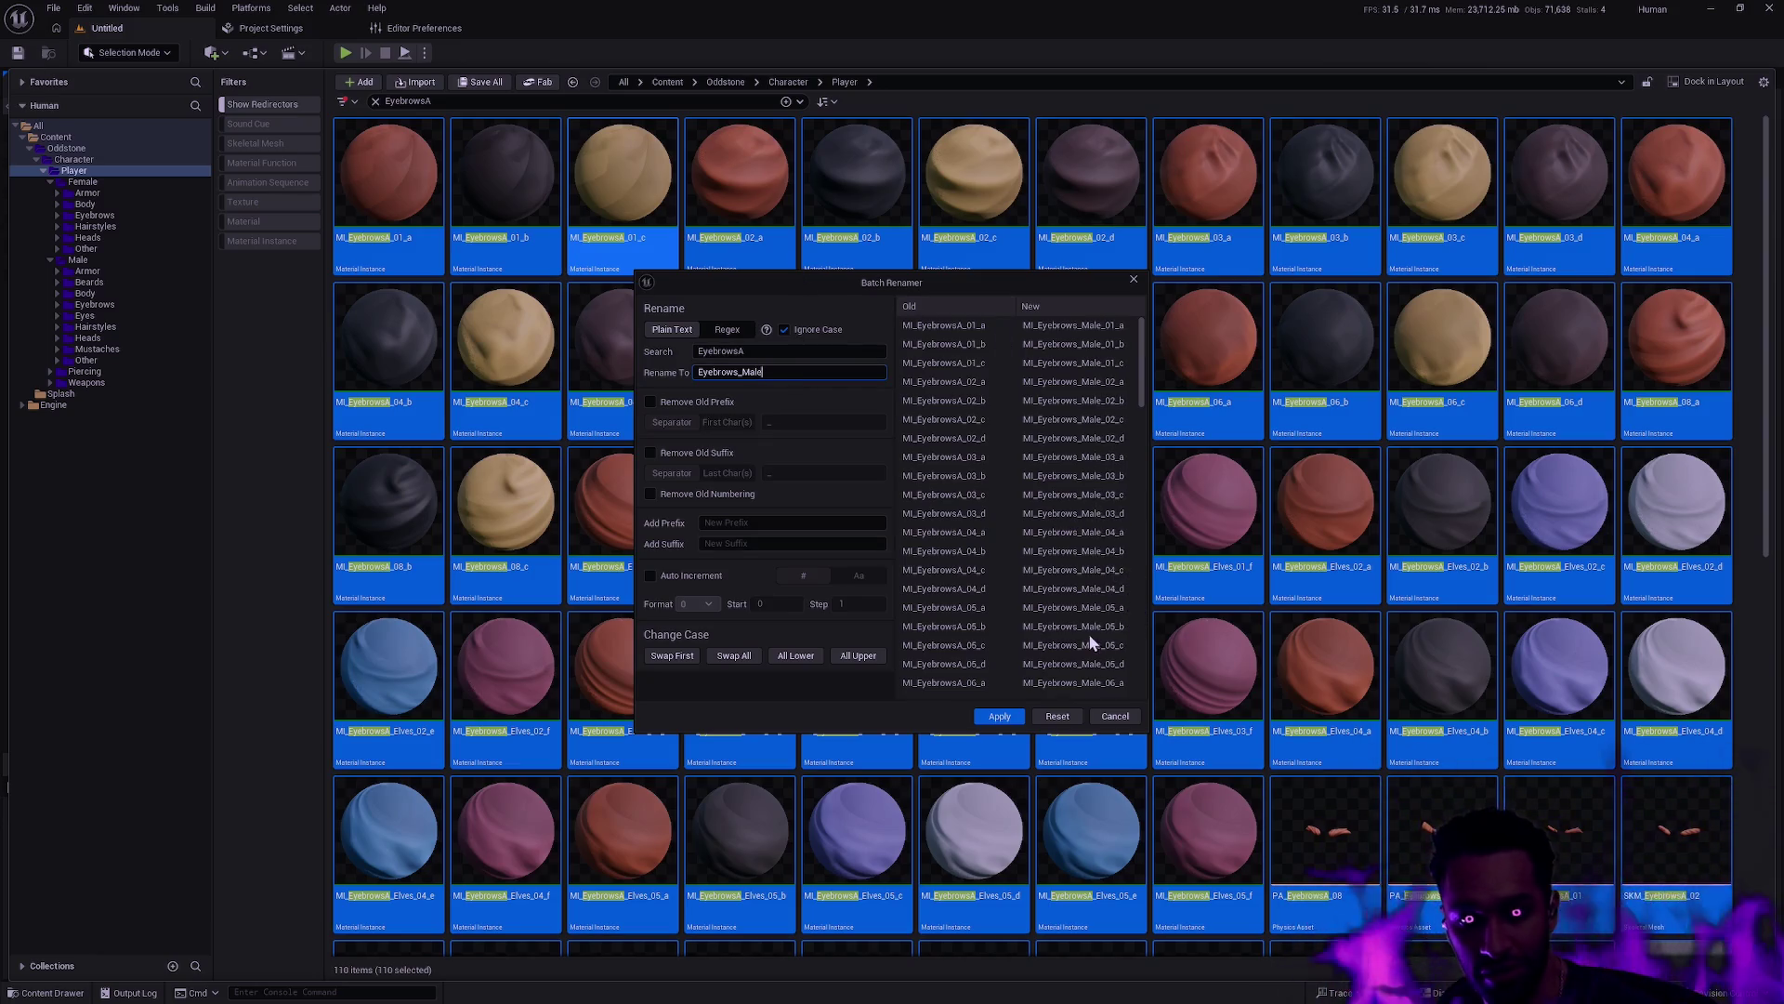
{"action": "left_click", "coordinate": [999, 716]}
{"action": "left_click", "coordinate": [461, 105]}
{"action": "type", "text": "B"}
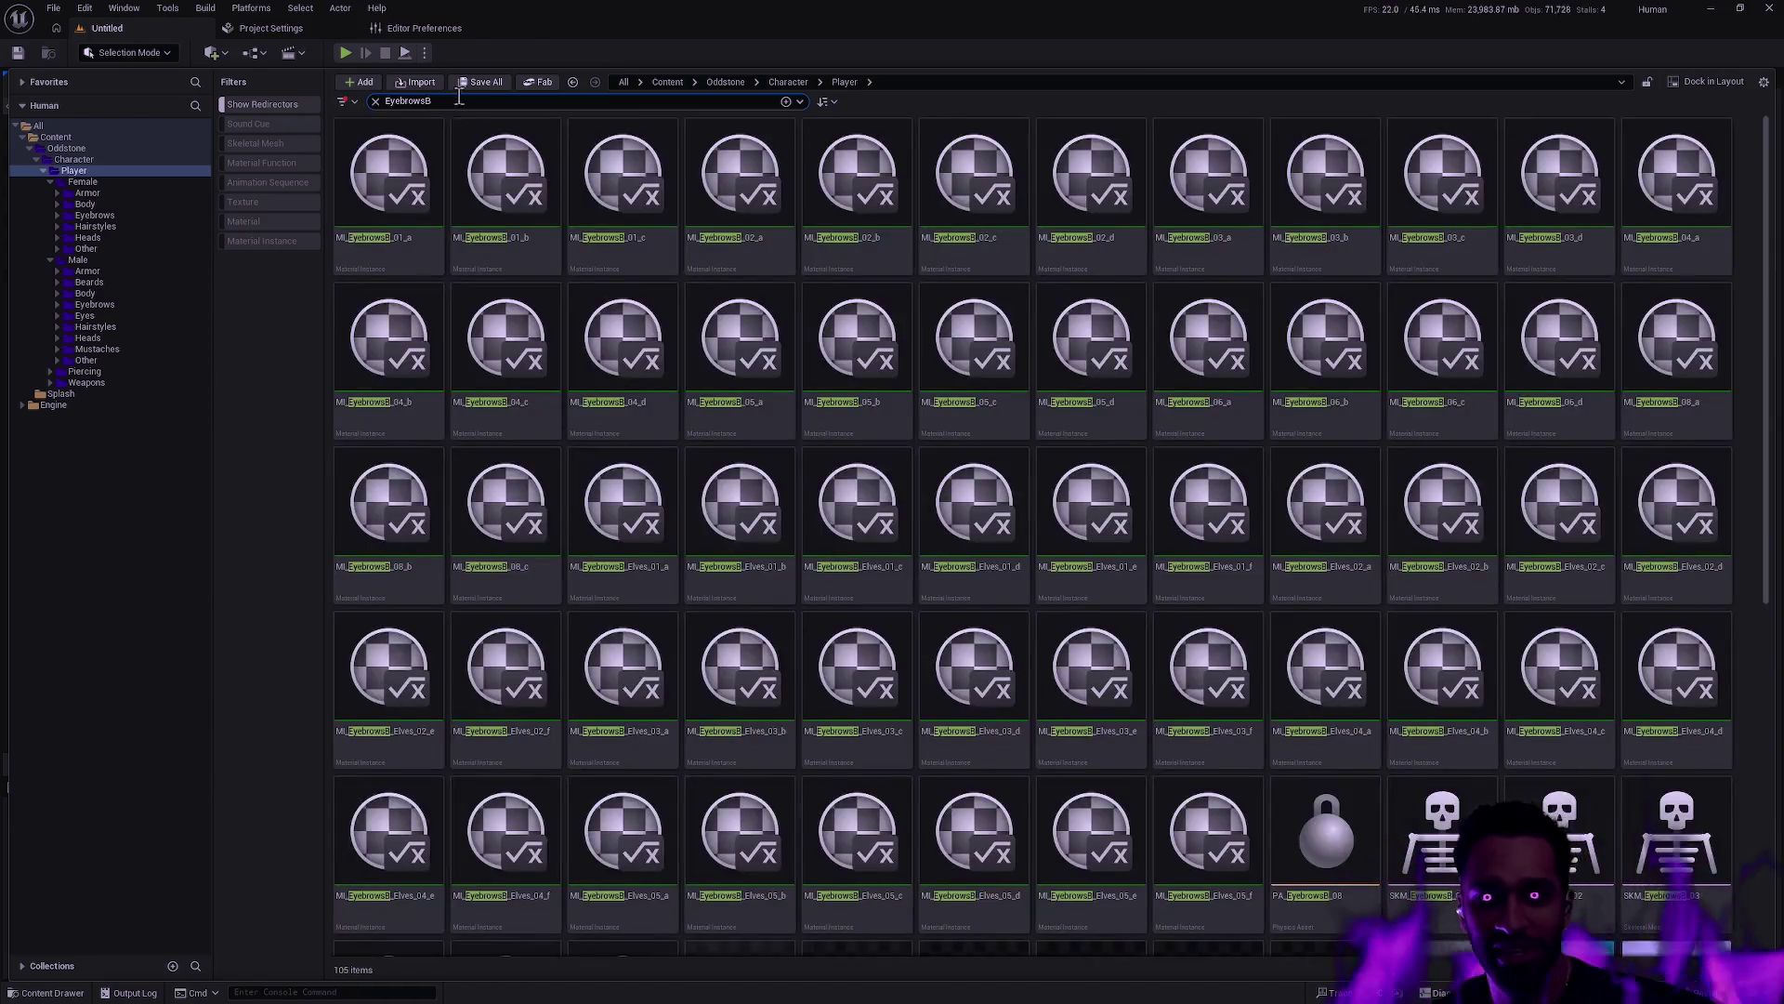
Select all 105 EyebrowsB assets and batch-rename EyebrowsB to Eyebrows_Female
{"action": "scroll", "coordinate": [865, 479], "scroll_direction": "down", "scroll_amount": 3}
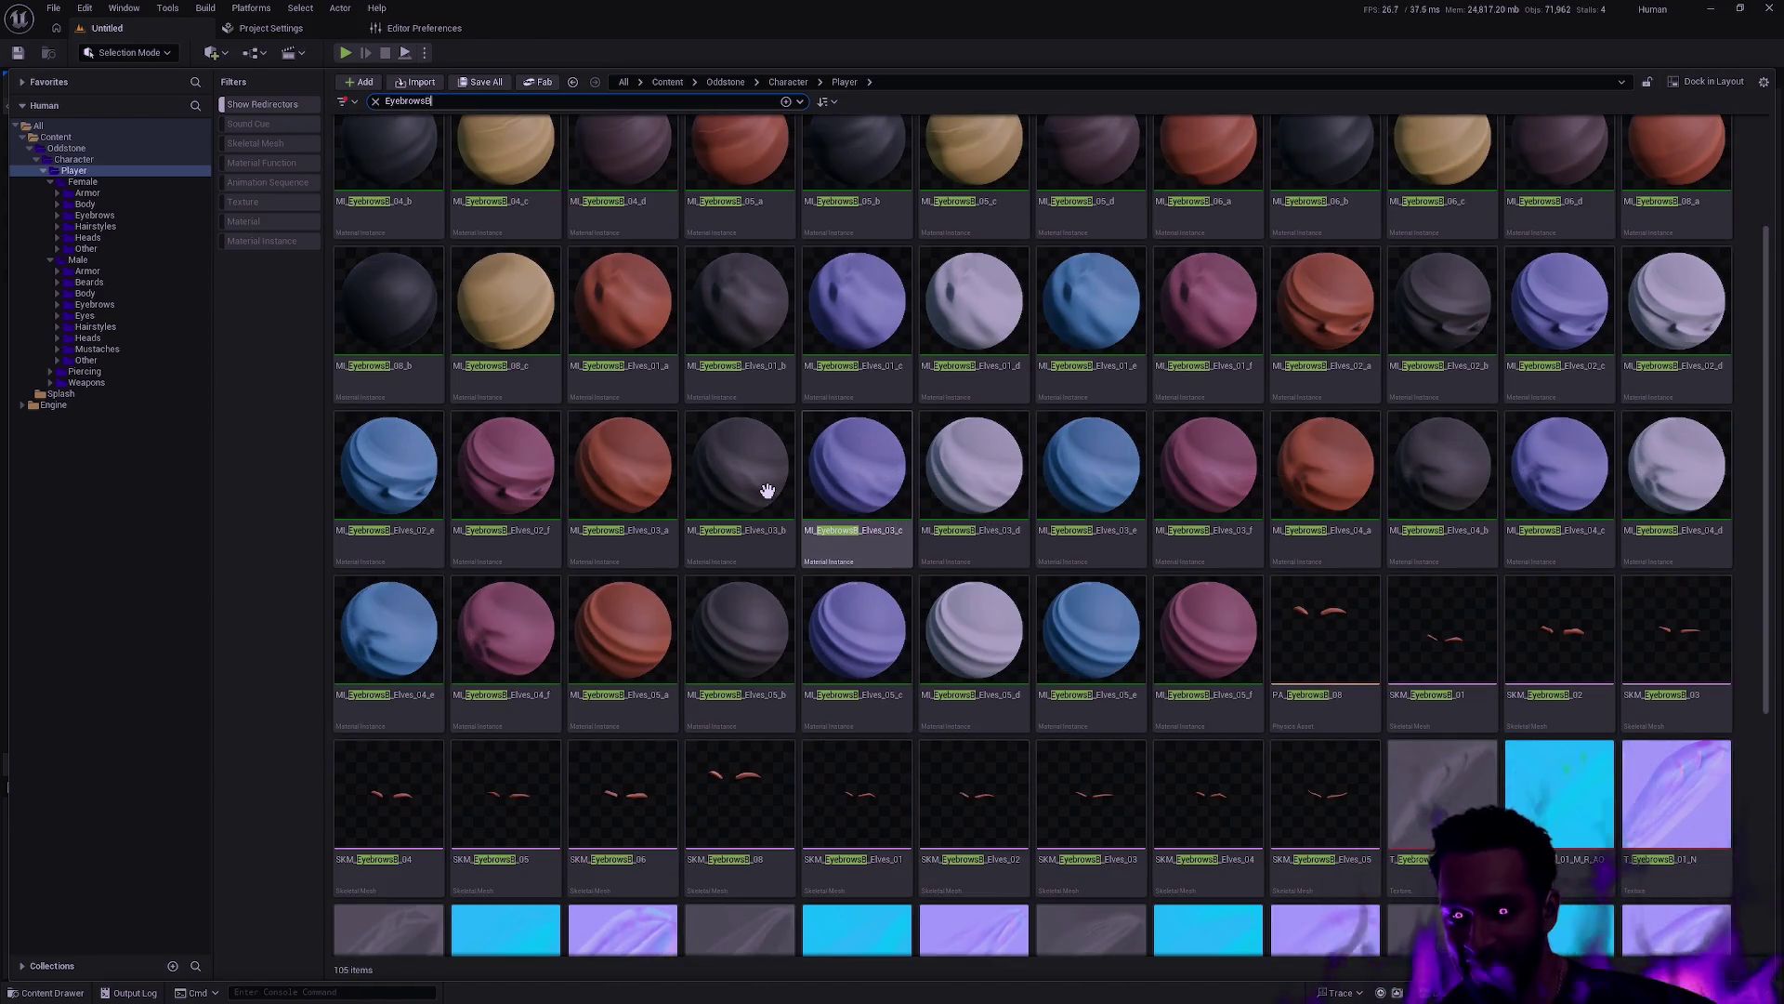
{"action": "key", "text": "ctrl+a"}
{"action": "right_click", "coordinate": [767, 491]}
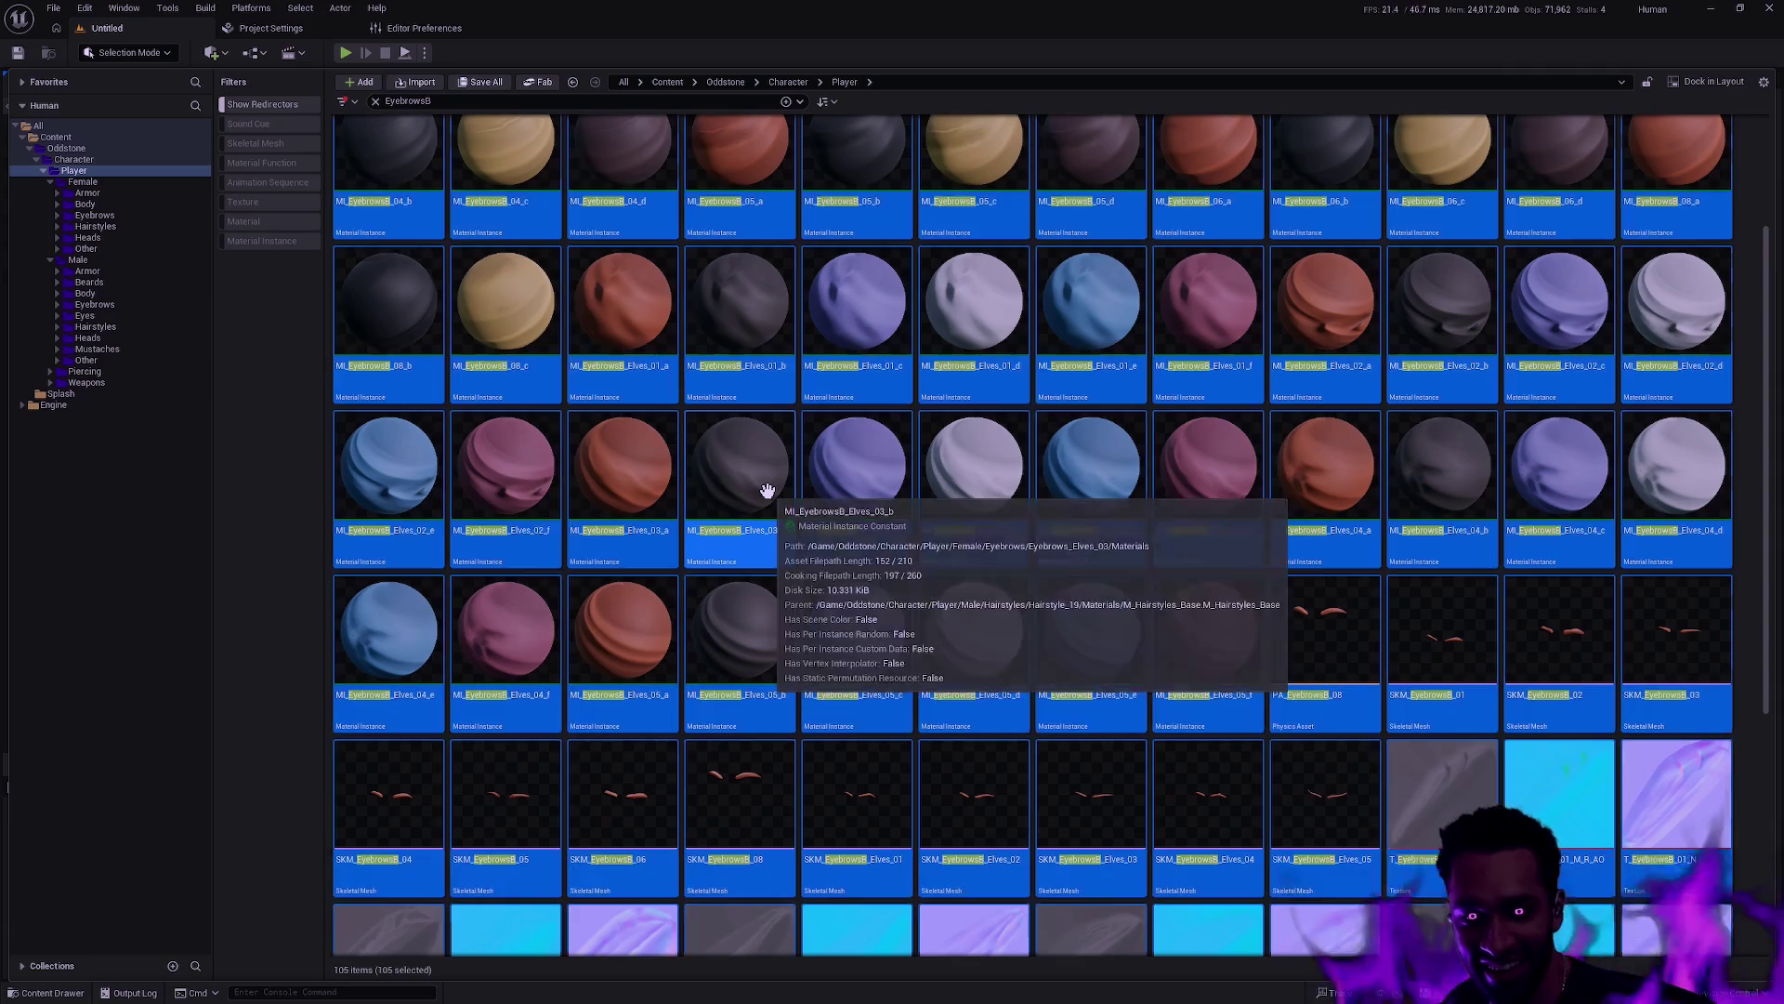
{"action": "left_click", "coordinate": [910, 552]}
{"action": "left_click", "coordinate": [768, 351]}
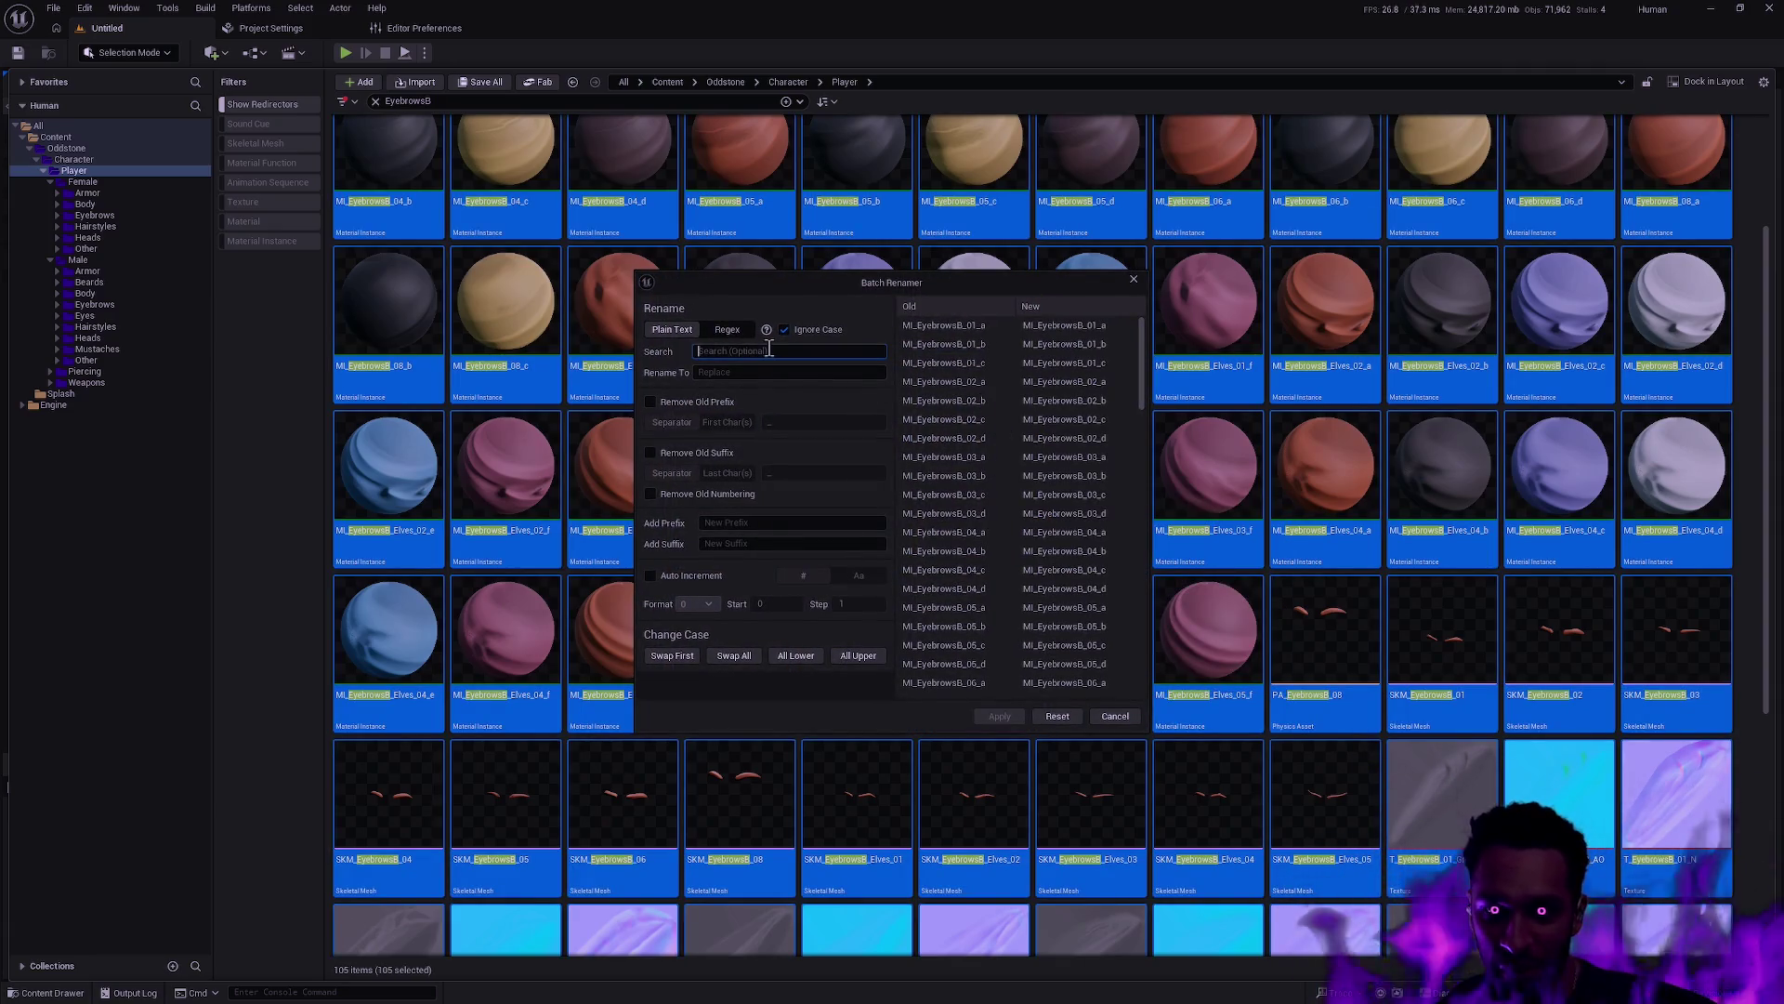
{"action": "type", "text": "EyebrowsB"}
{"action": "key", "text": "Tab"}
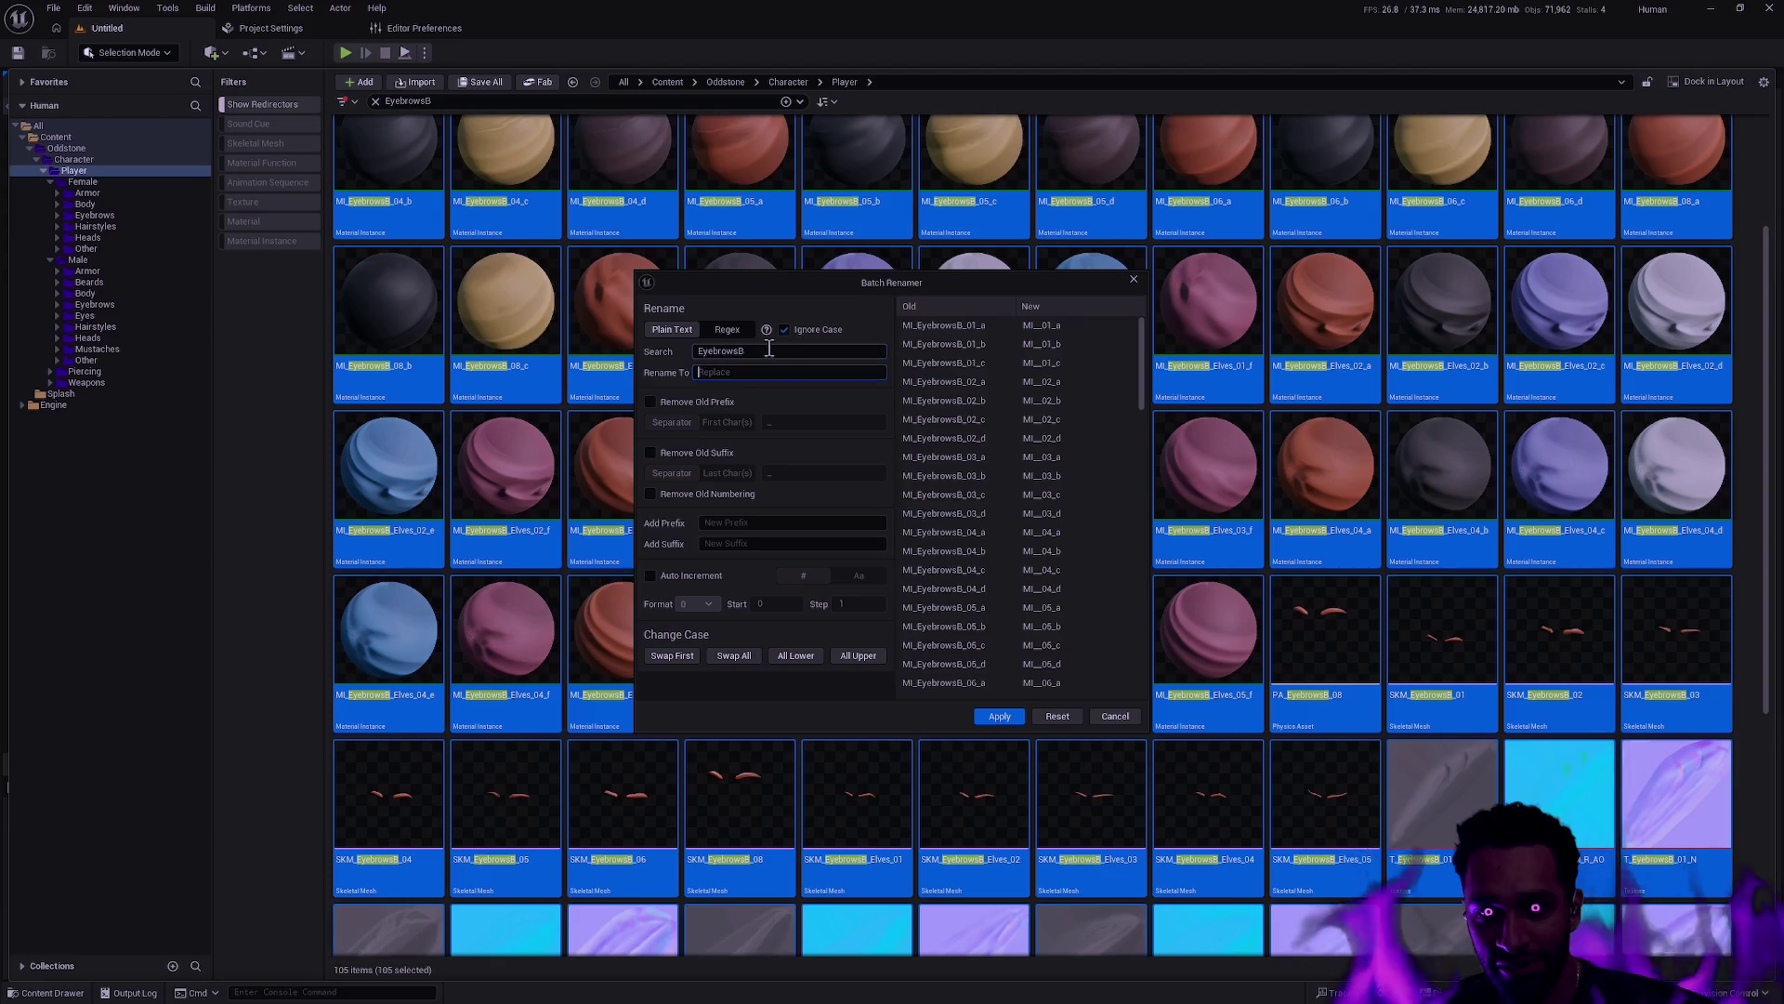
{"action": "type", "text": "Eyebrows_"}
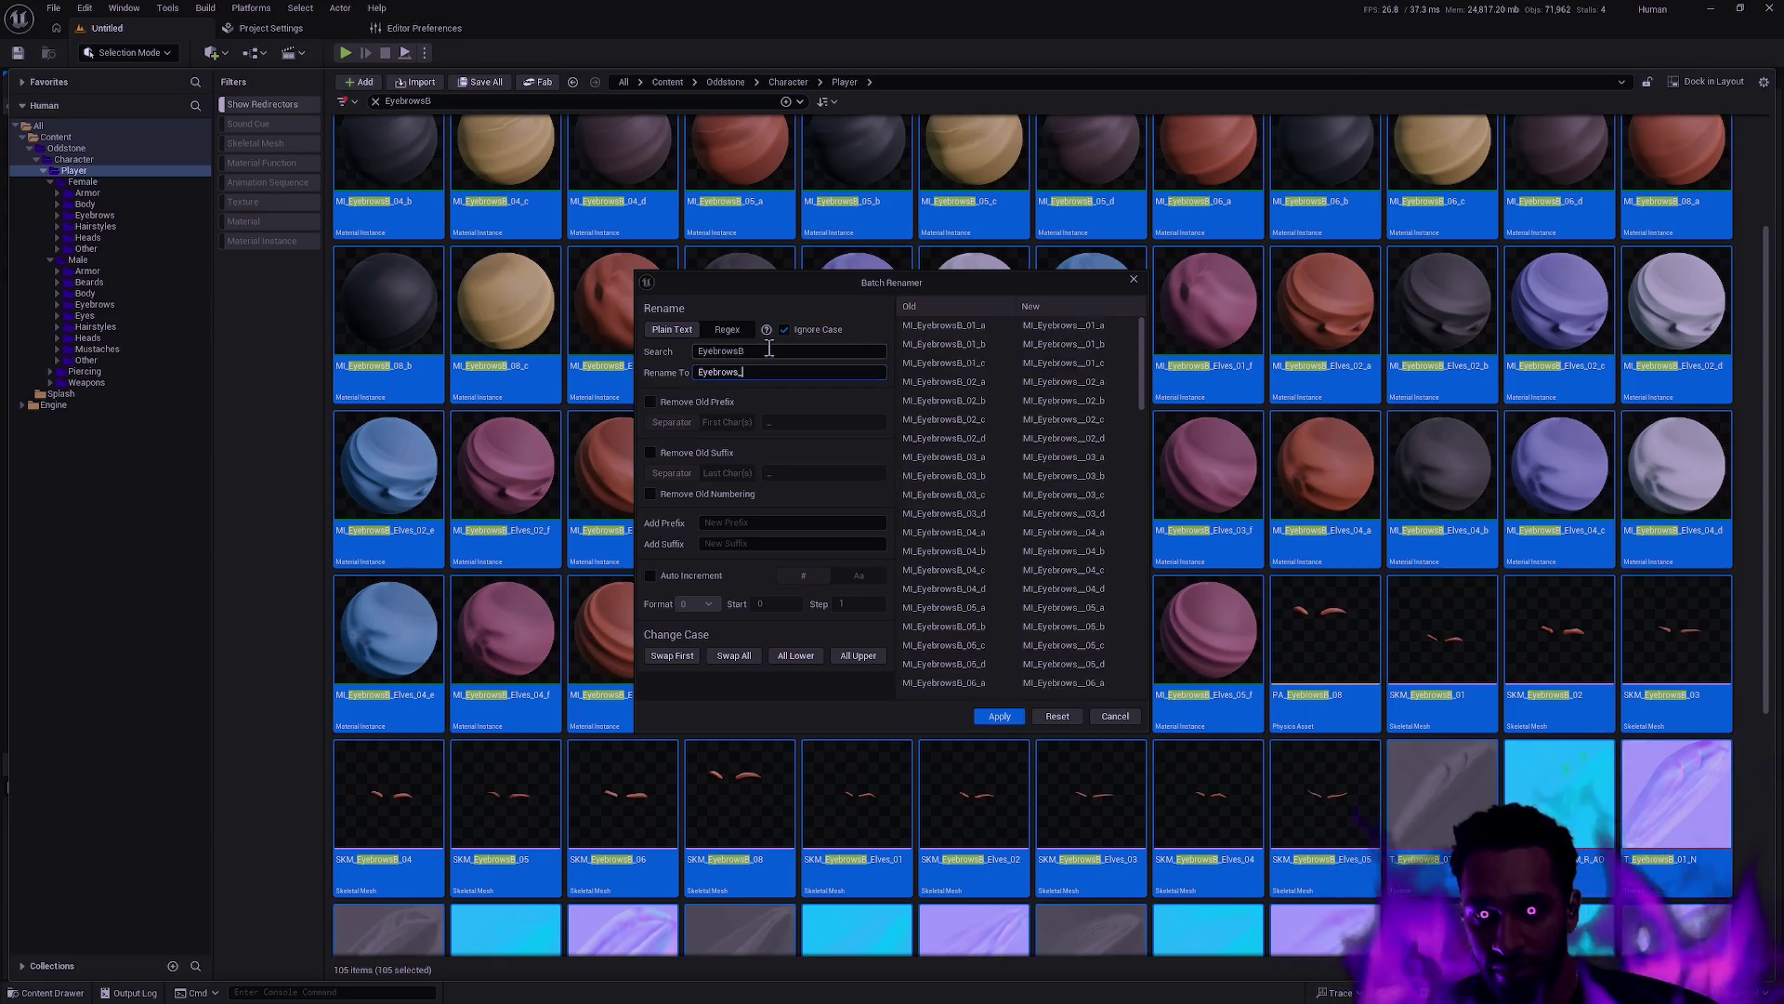
{"action": "type", "text": "Female"}
{"action": "left_click", "coordinate": [999, 716]}
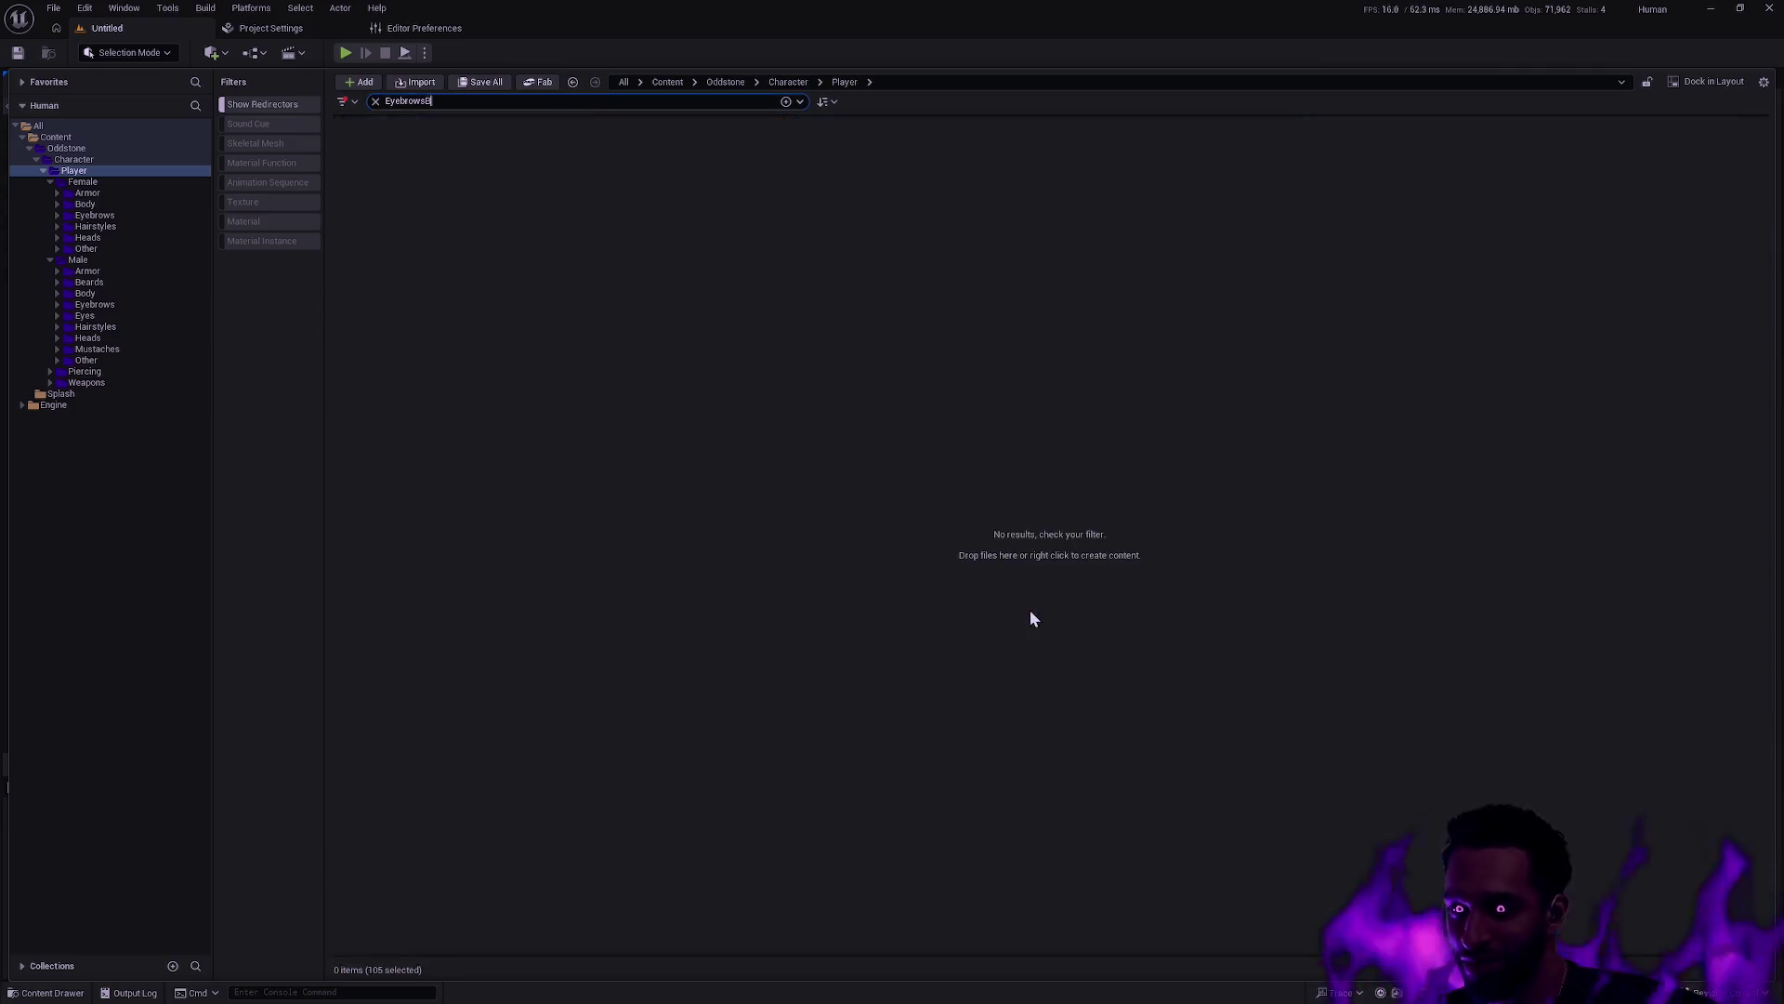
Search for HairstyleA and select all 120 matching assets
{"action": "double_click", "coordinate": [509, 101]}
{"action": "type", "text": "Hai"}
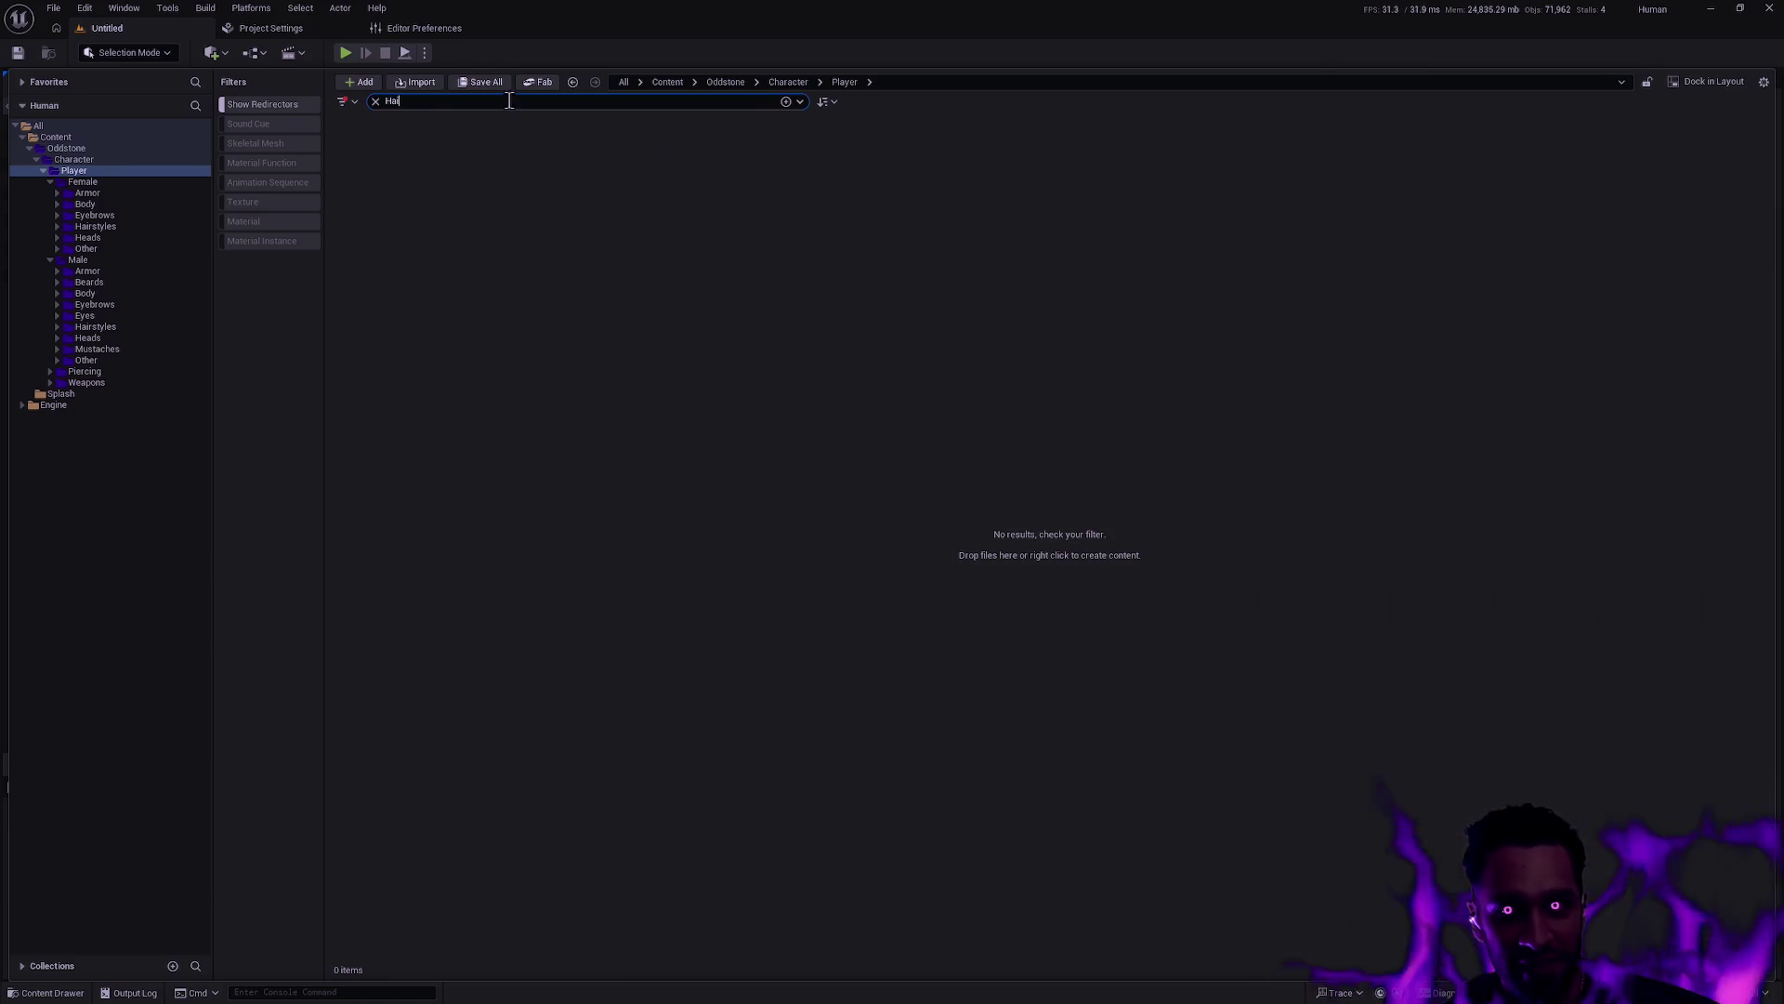
{"action": "type", "text": "rstyle"}
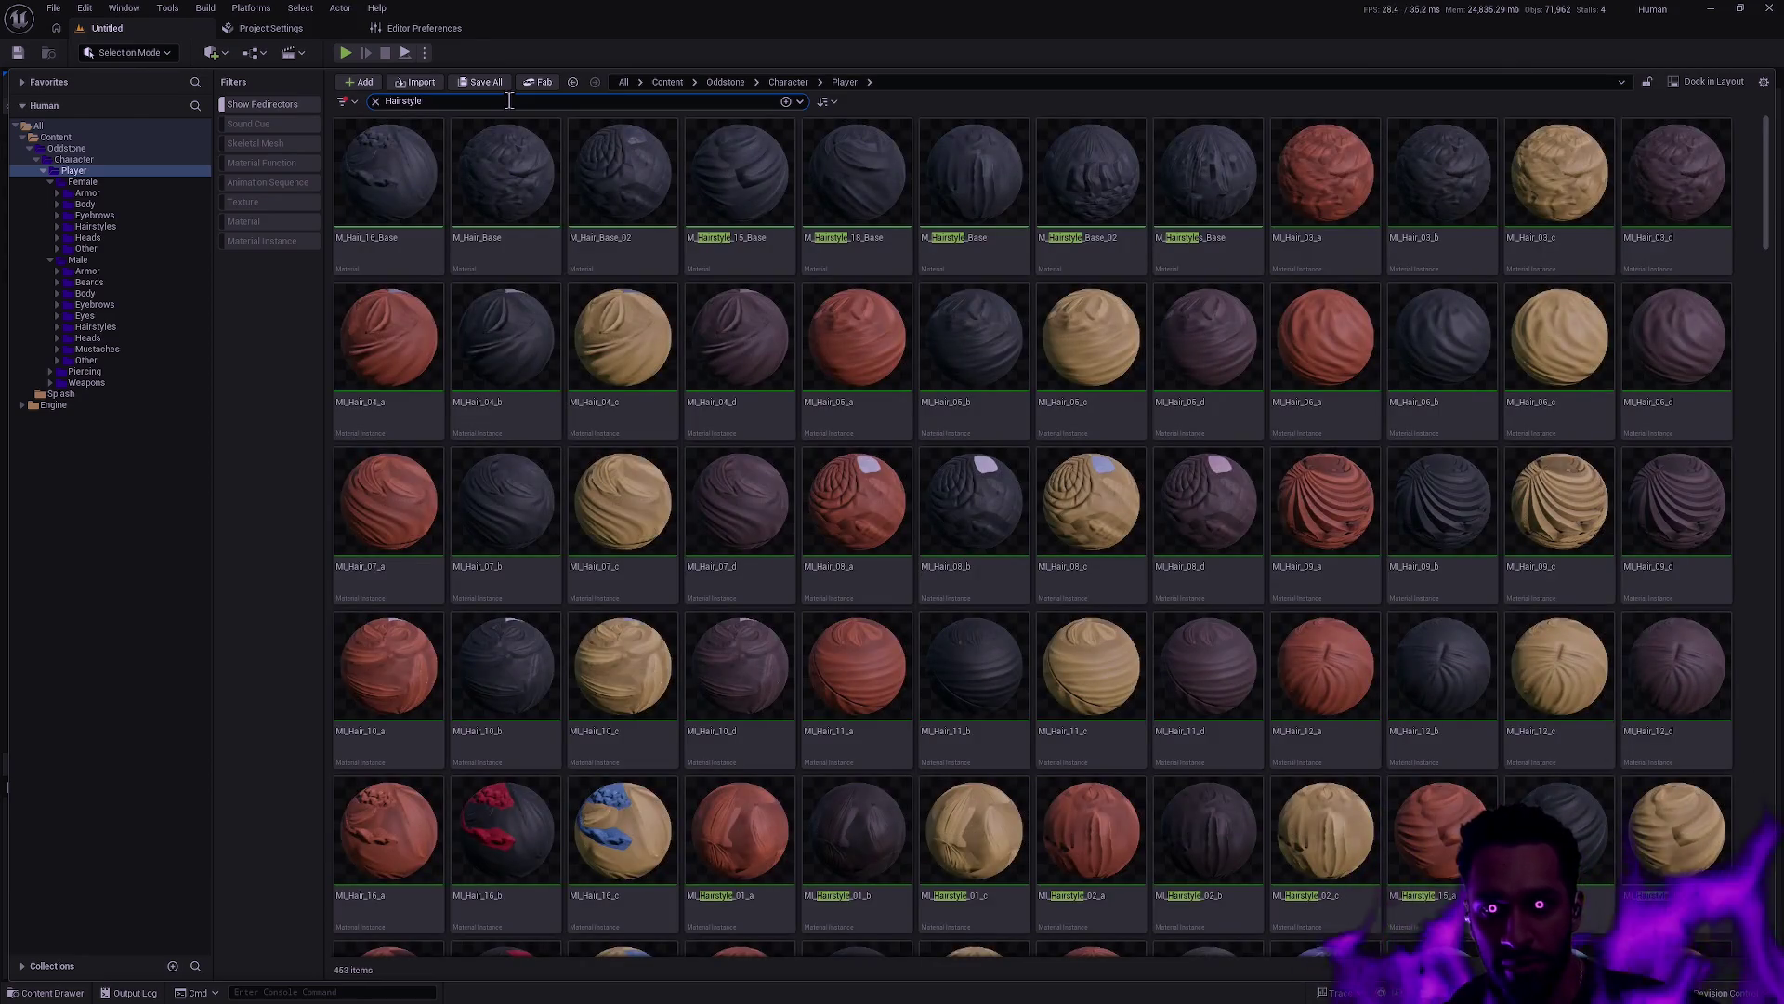
{"action": "type", "text": "A"}
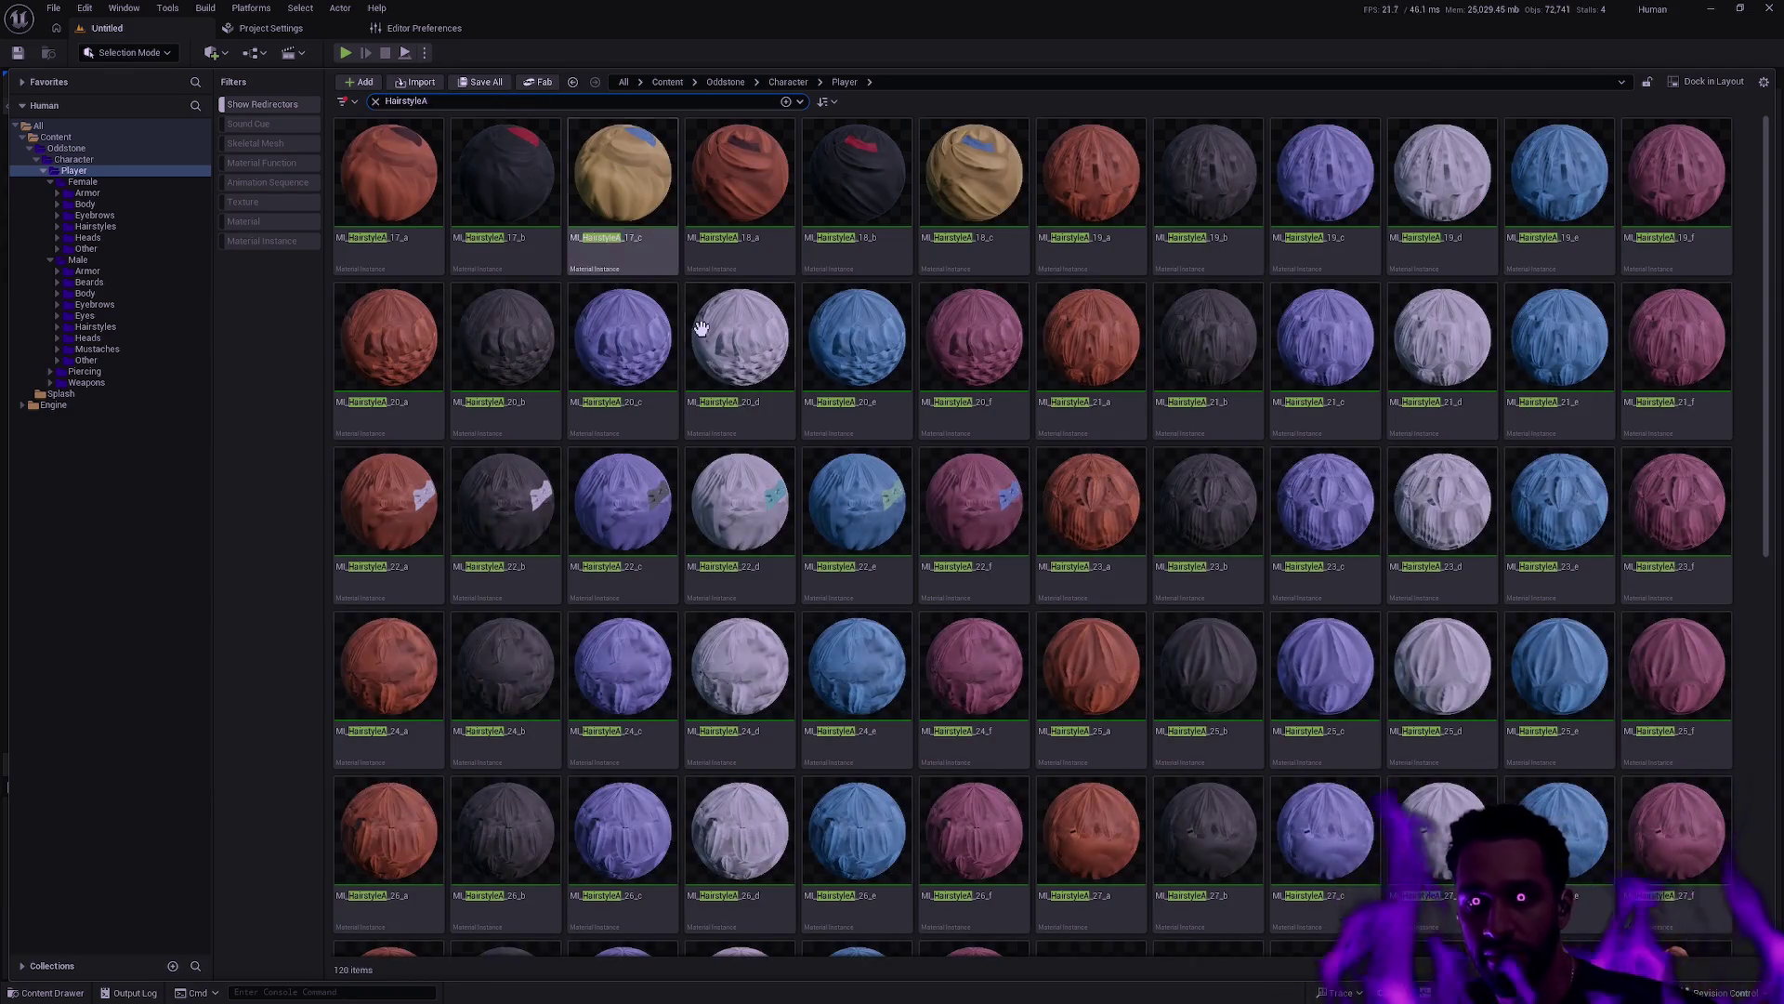
{"action": "left_click", "coordinate": [701, 327]}
{"action": "key", "text": "ctrl+a"}
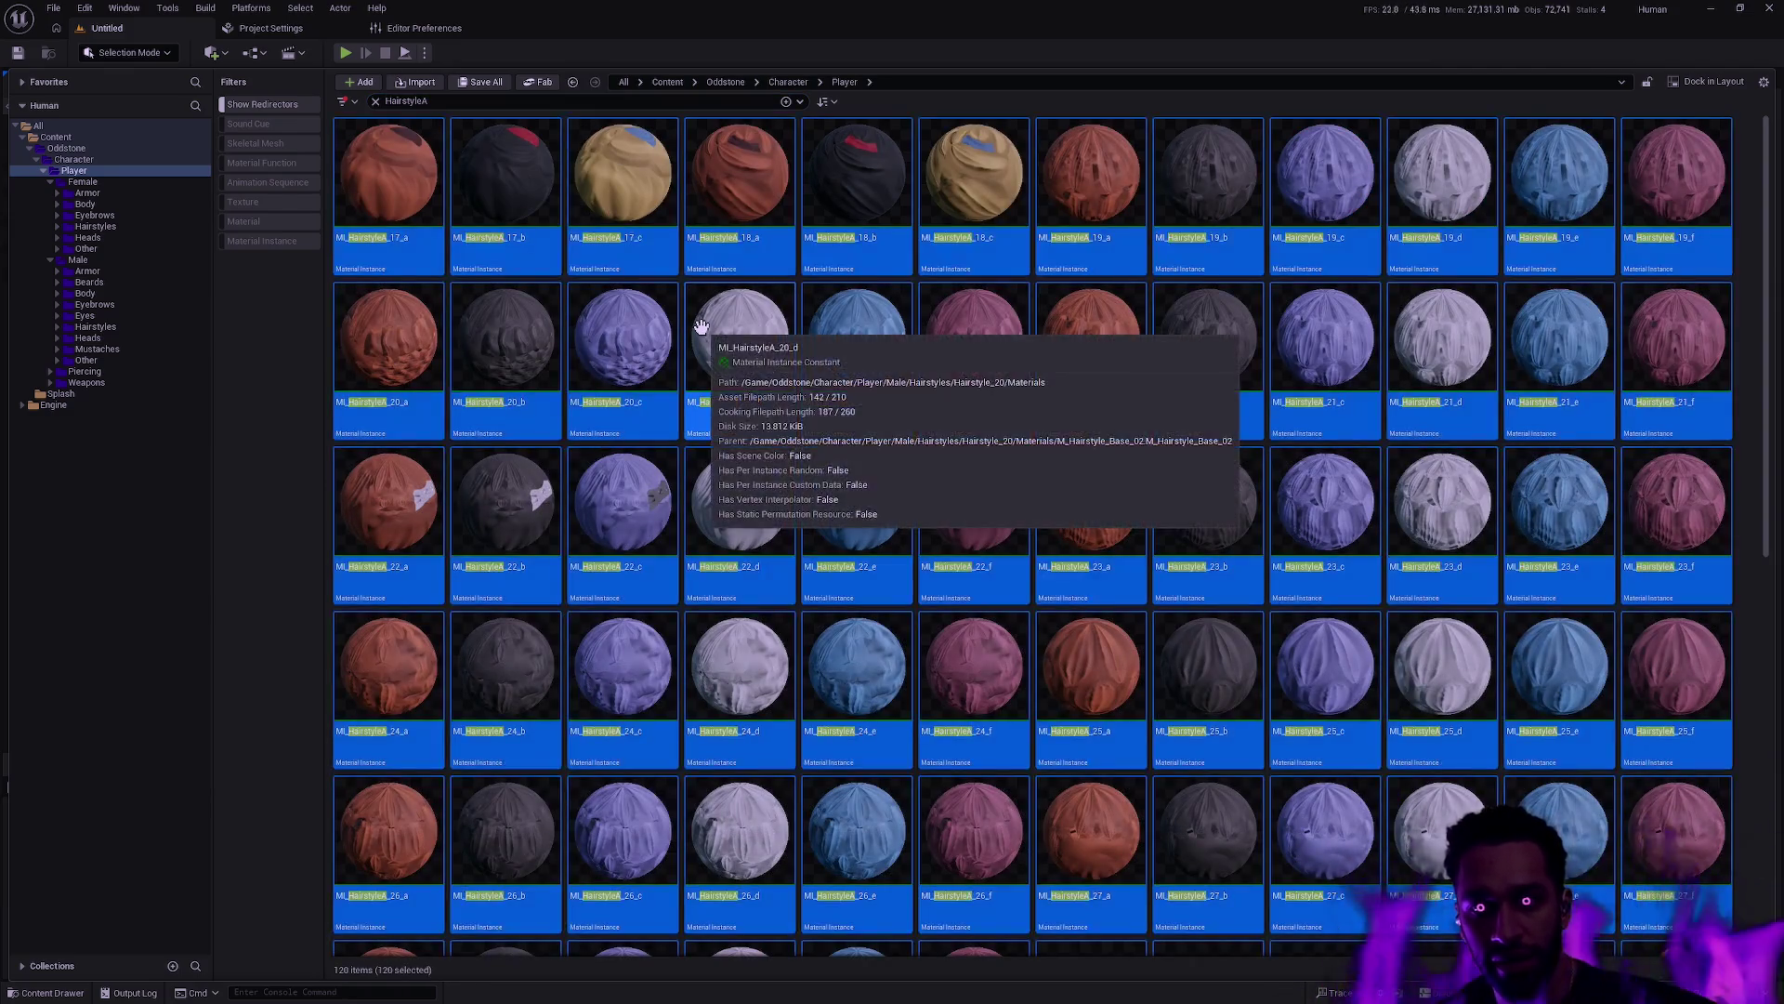
Batch-rename the selection, replacing HairstyleA with Hairstyle_Male
{"action": "key", "text": "F2"}
{"action": "left_click", "coordinate": [715, 351]}
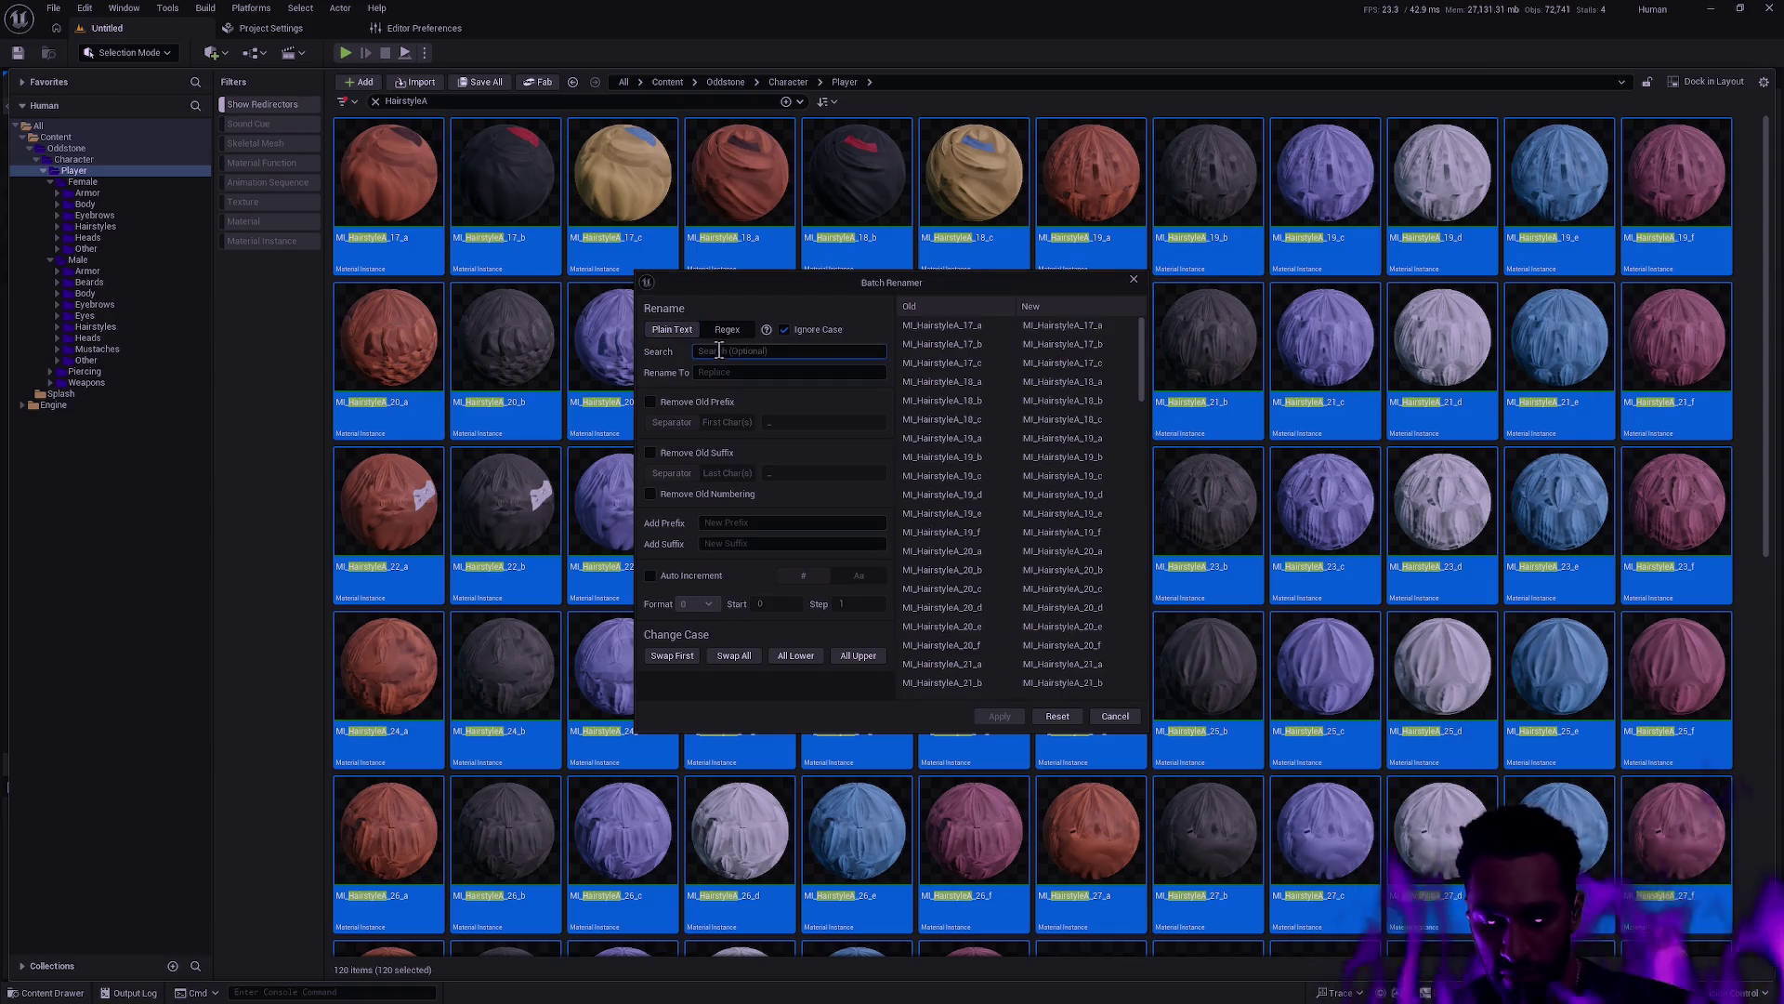
{"action": "type", "text": "HairstyleA"}
{"action": "key", "text": "Tab"}
{"action": "type", "text": "Hair"}
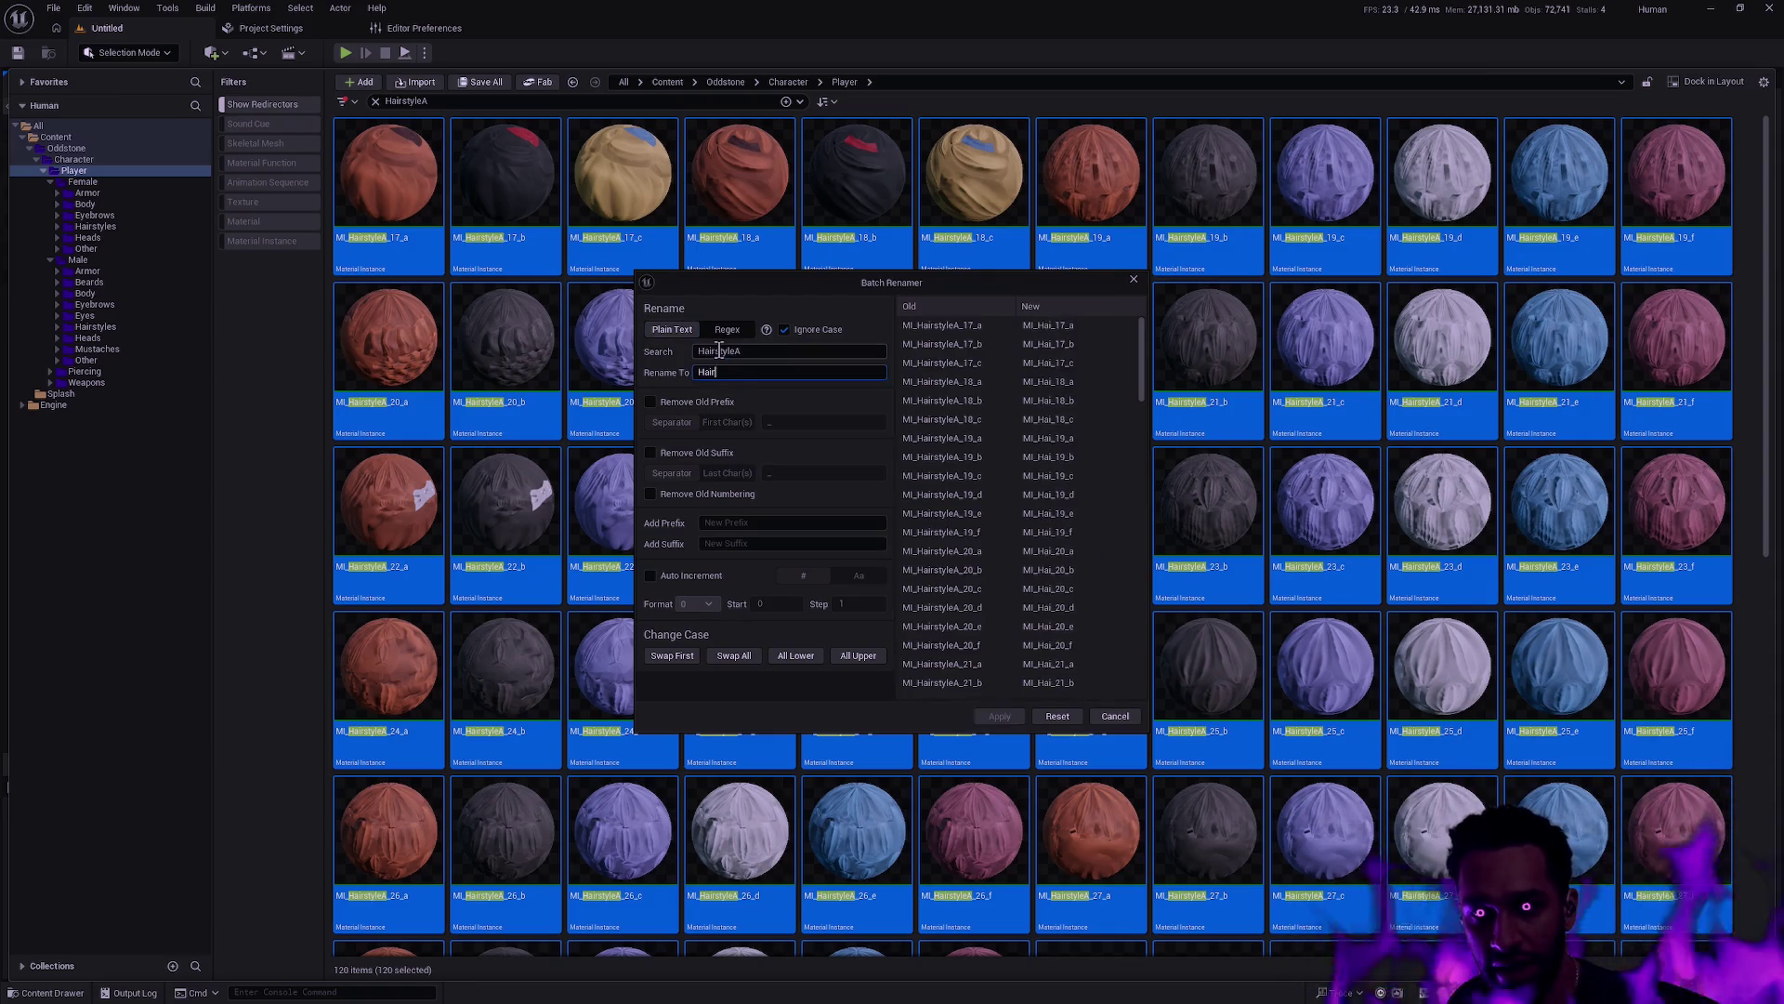
{"action": "type", "text": "style_Male"}
{"action": "key", "text": "Return"}
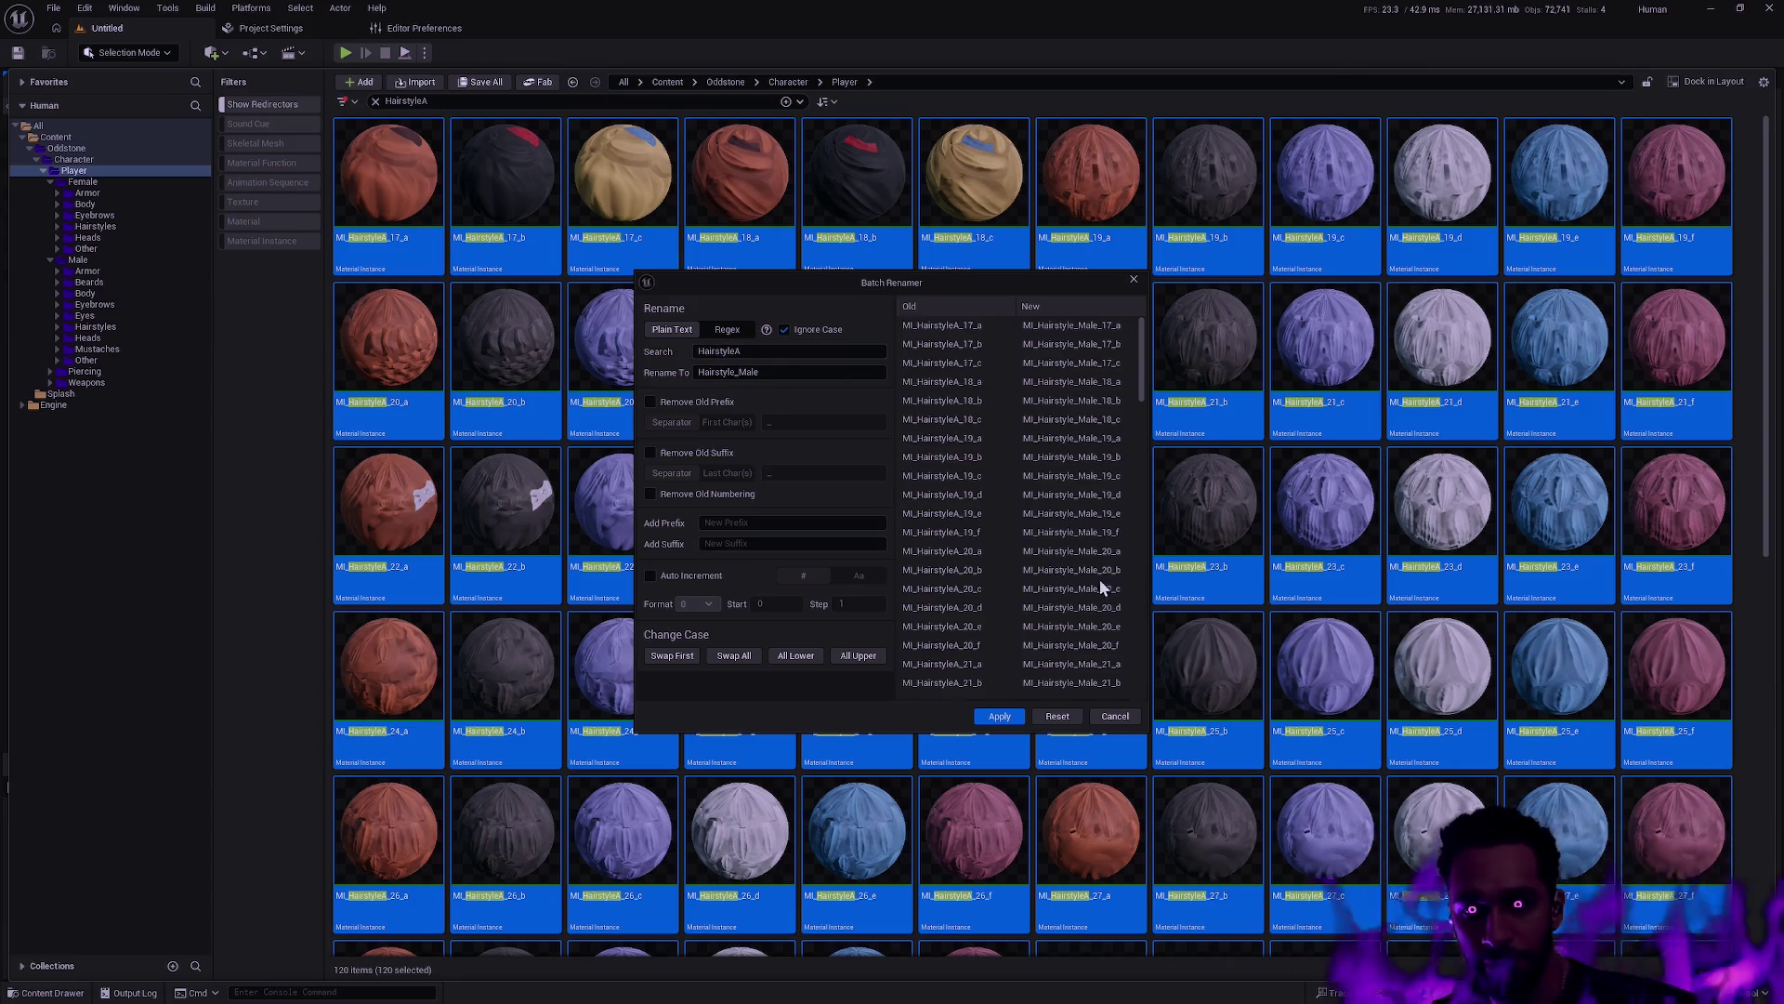
{"action": "left_click", "coordinate": [1013, 715]}
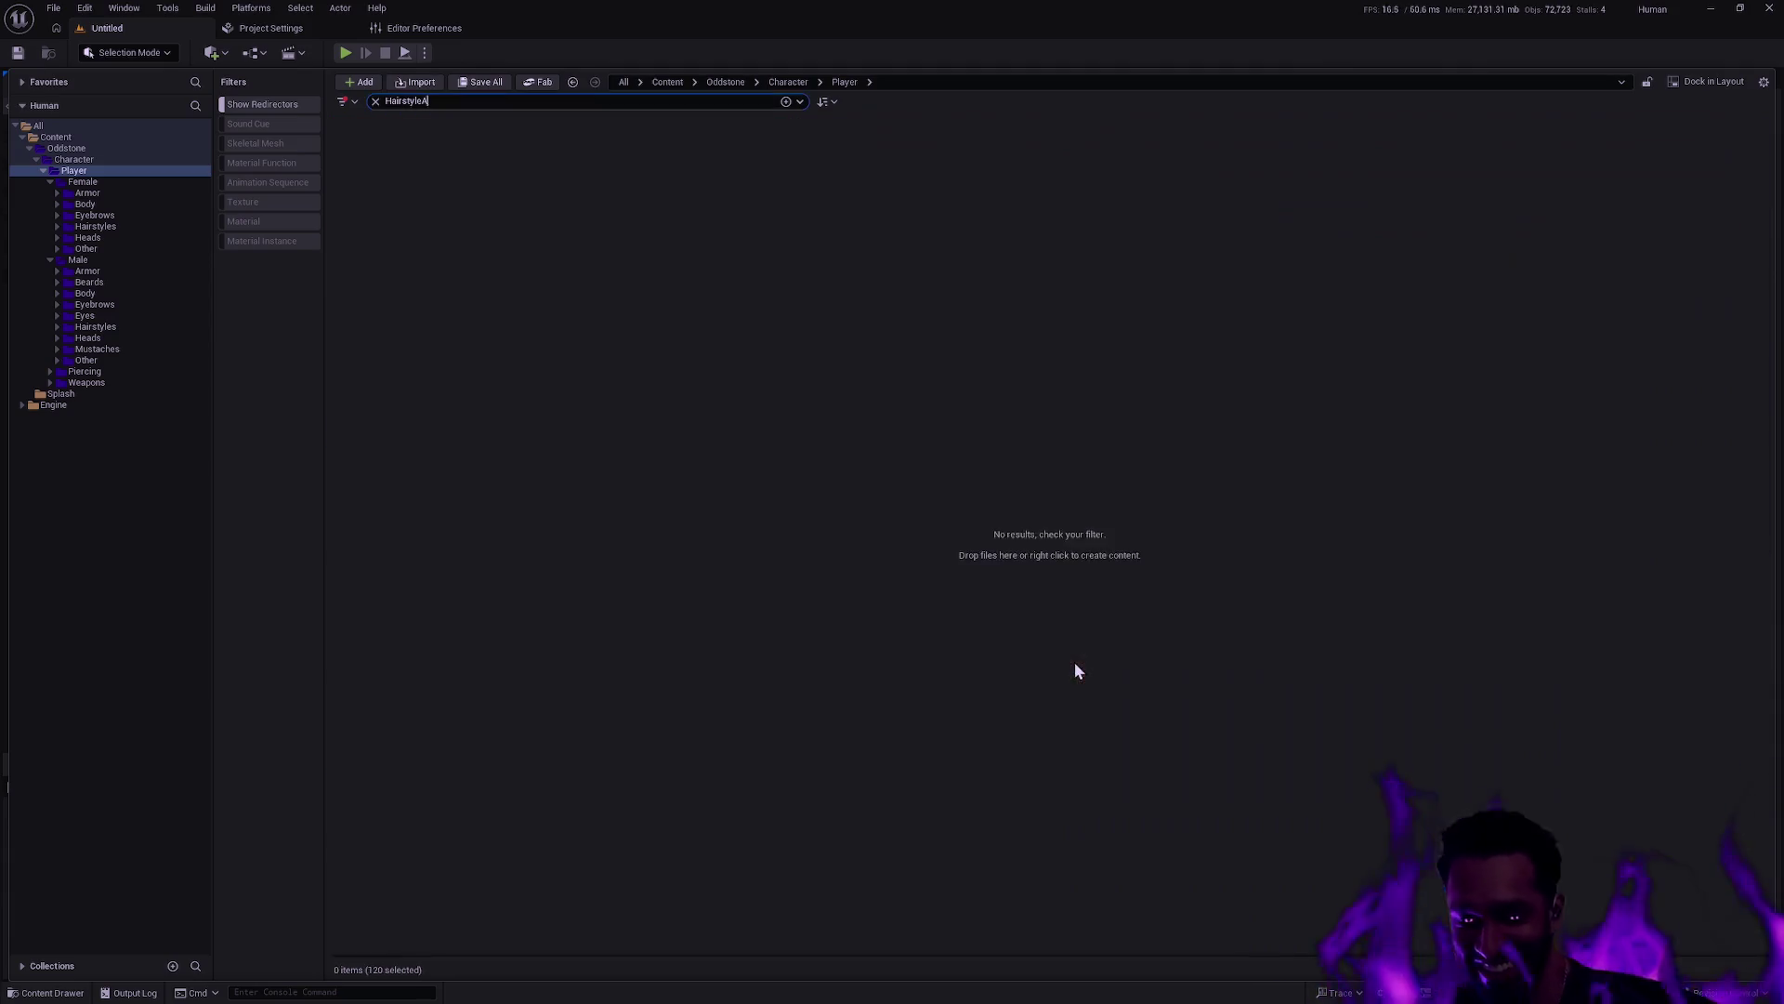
Change the search to HairstyleB and select all 120 matching assets
{"action": "key", "text": "BackSpace"}
{"action": "type", "text": "B"}
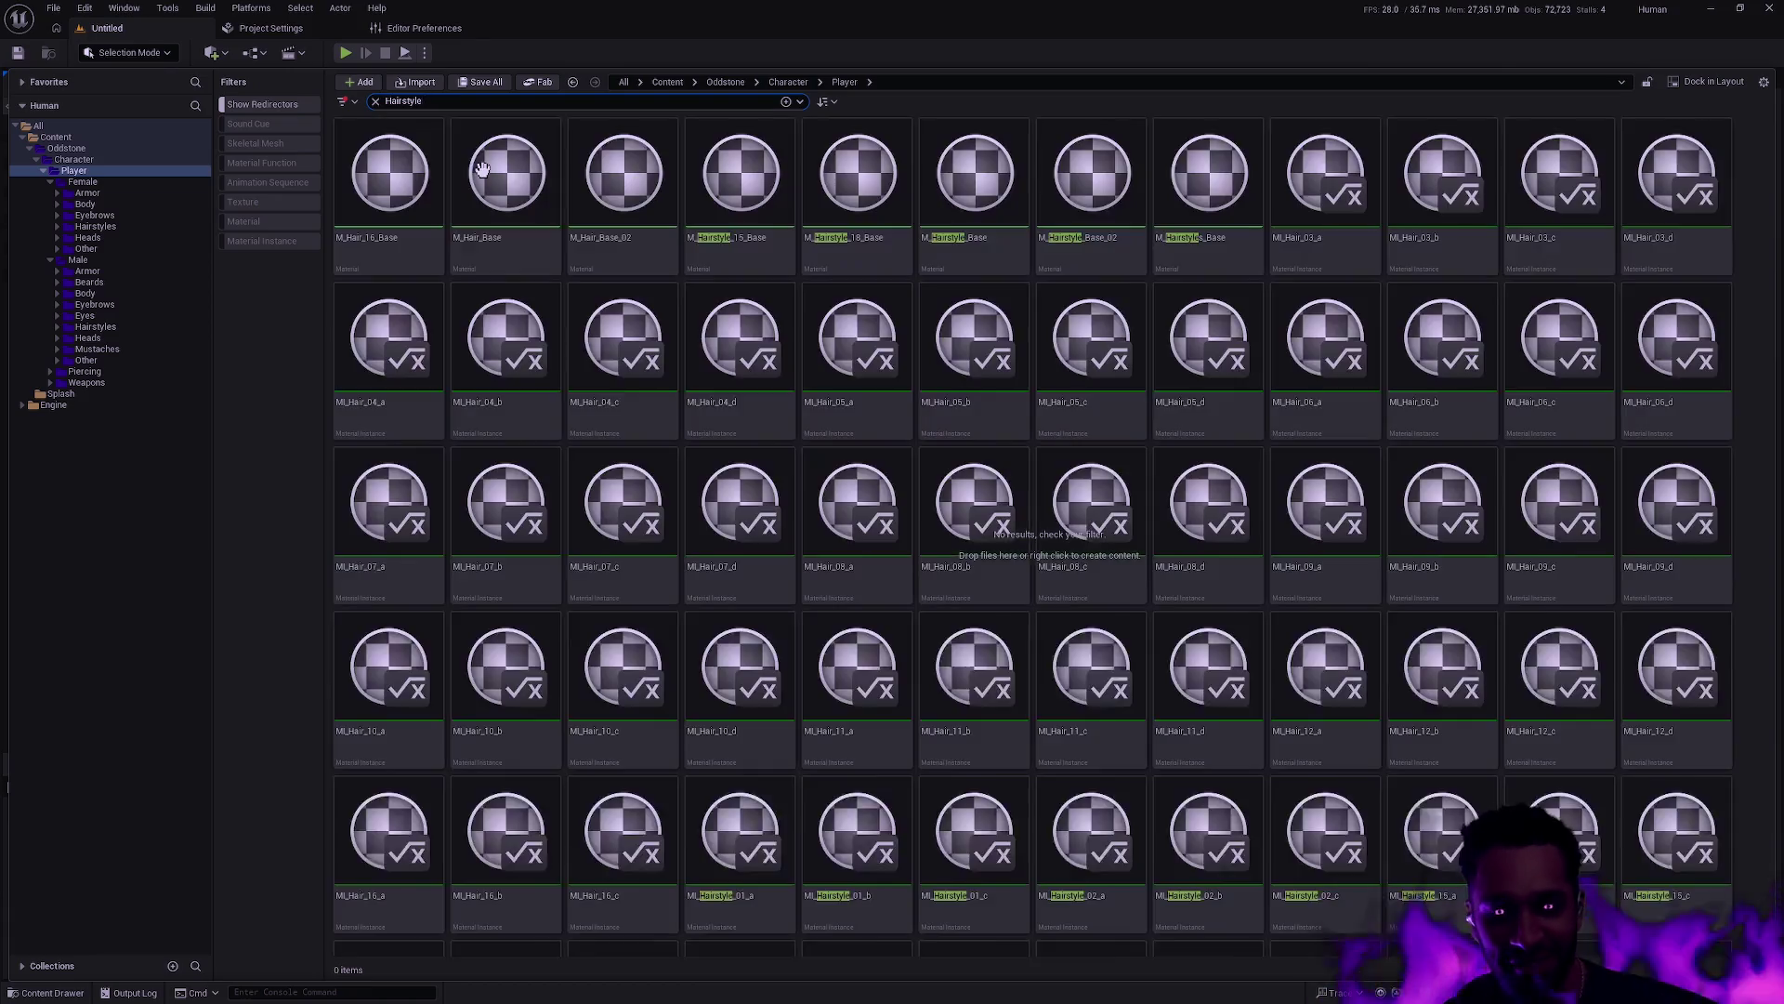
{"action": "left_click", "coordinate": [618, 168]}
{"action": "key", "text": "ctrl+a"}
Batch-rename the selection, replacing HairstyleB with Hairstyle_Female
{"action": "key", "text": "F2"}
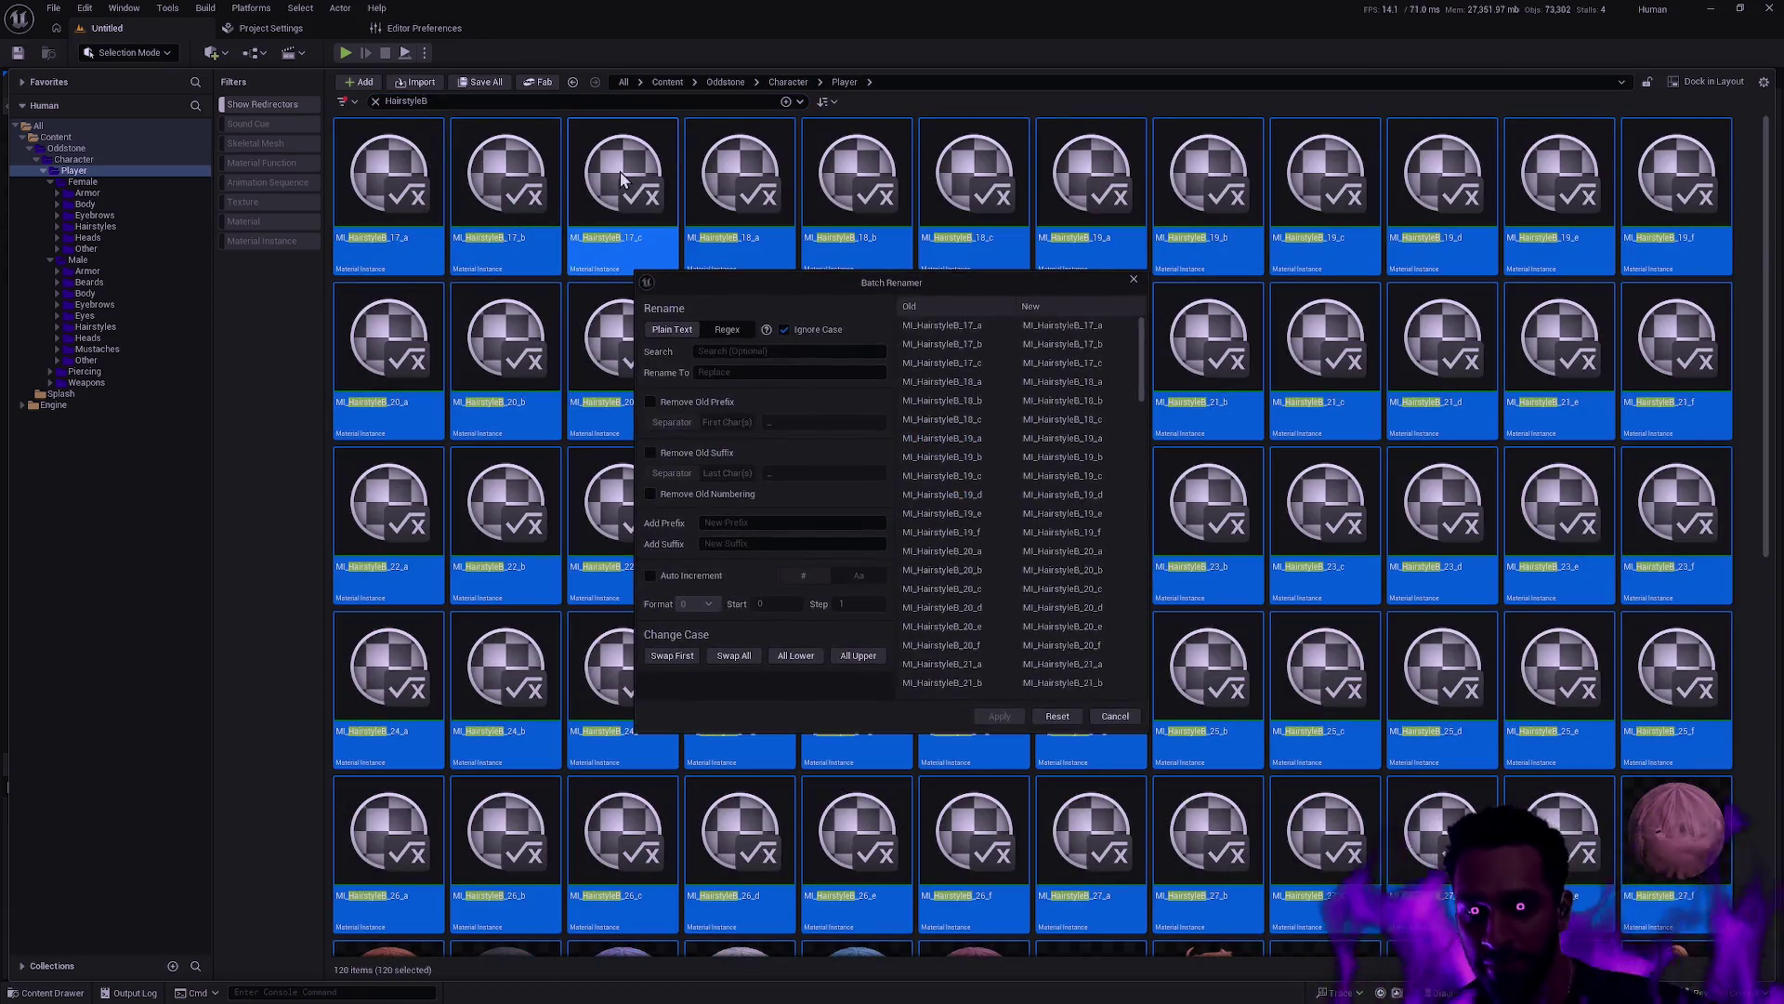
{"action": "left_click", "coordinate": [764, 350]}
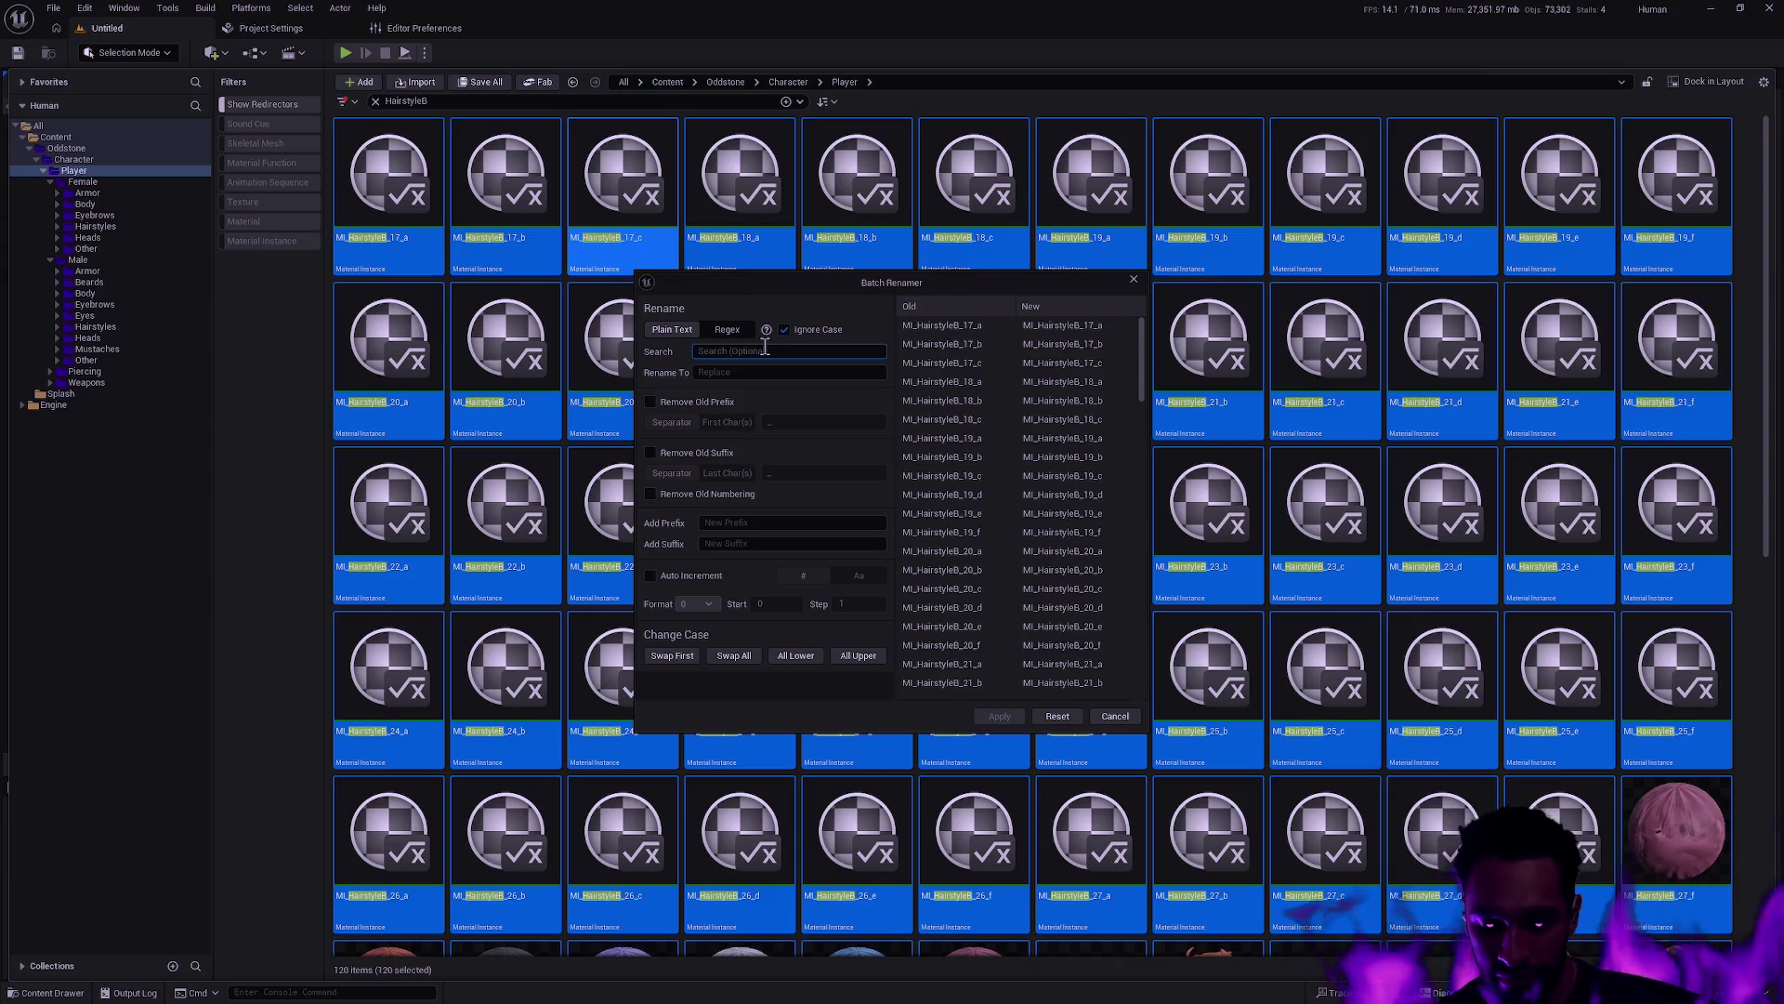
{"action": "type", "text": "Hairs"}
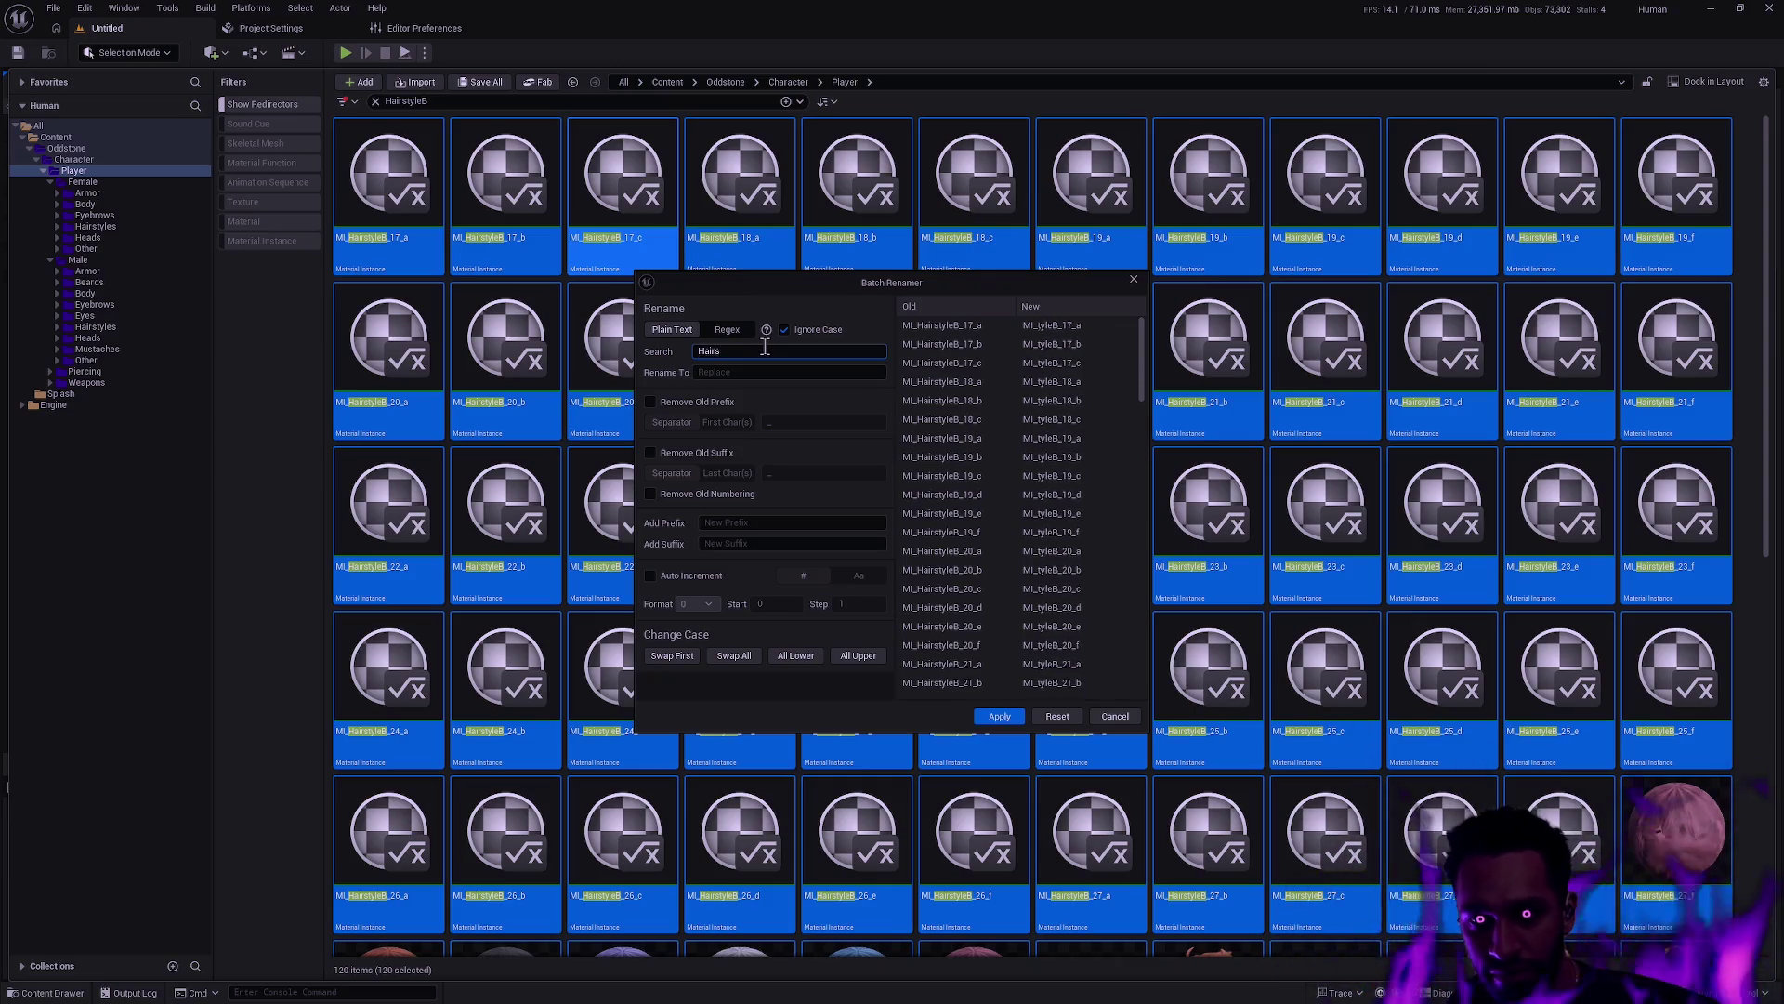
{"action": "type", "text": "tyleB"}
{"action": "key", "text": "Tab"}
{"action": "type", "text": "Ha"}
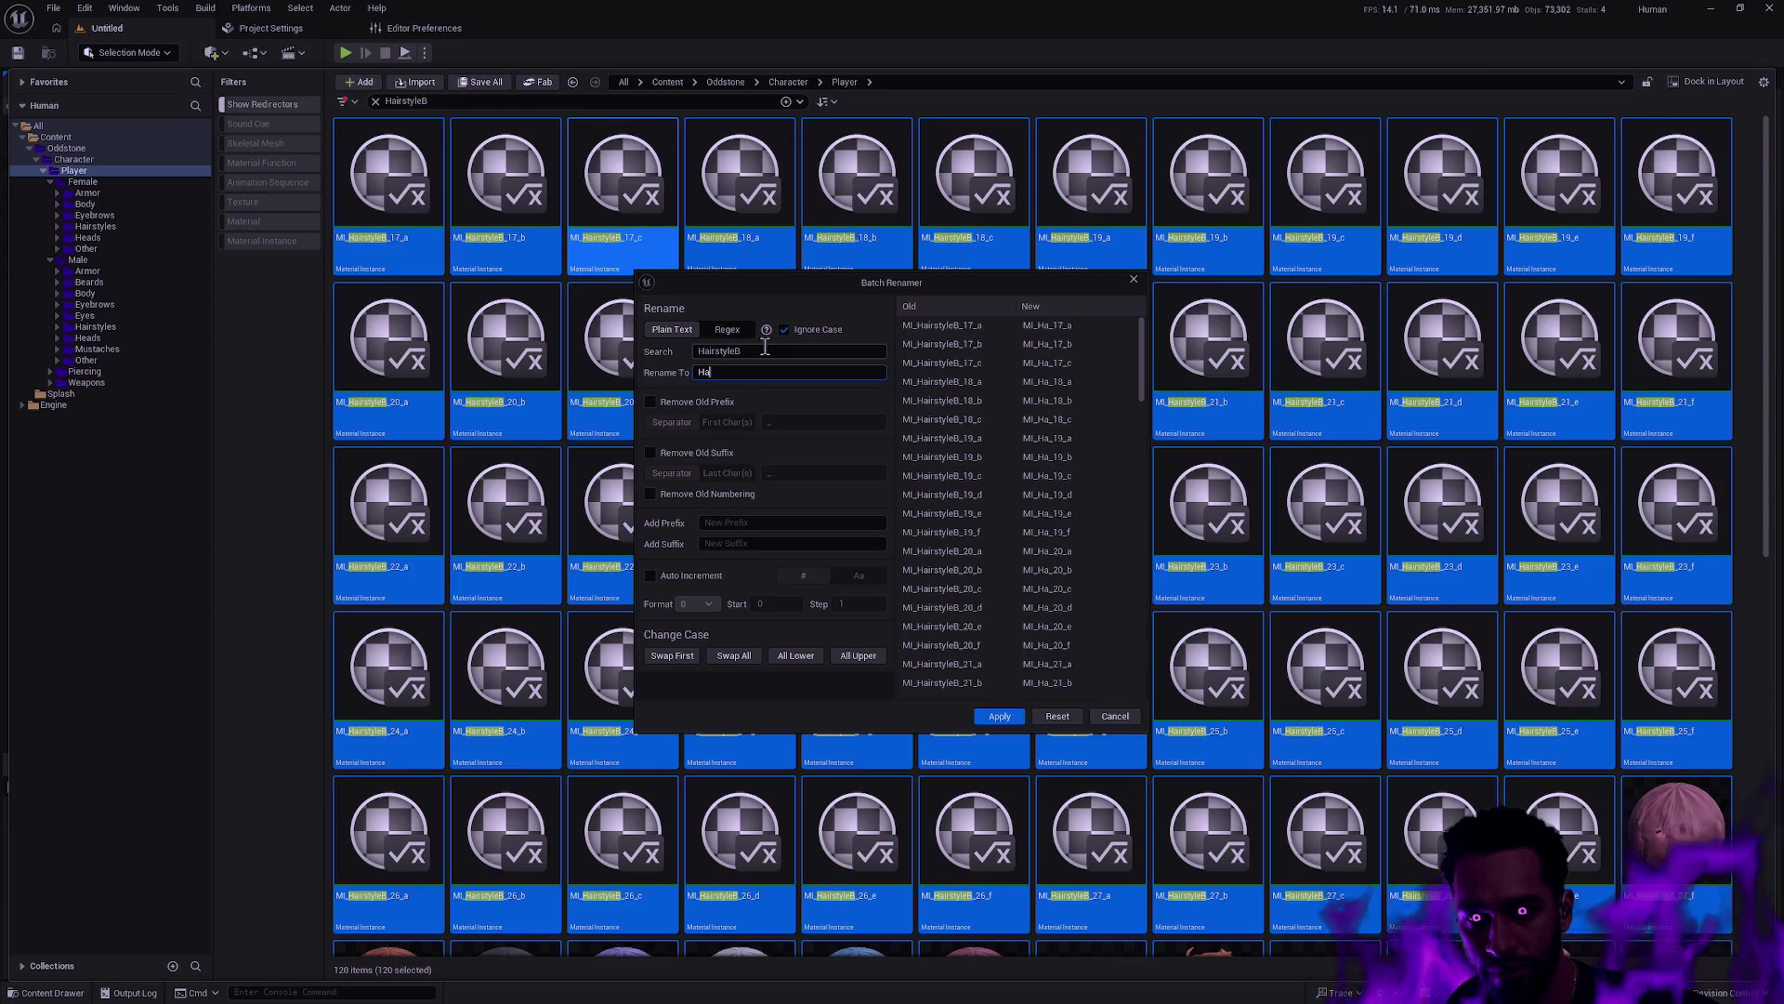
{"action": "type", "text": "irstyle_Female"}
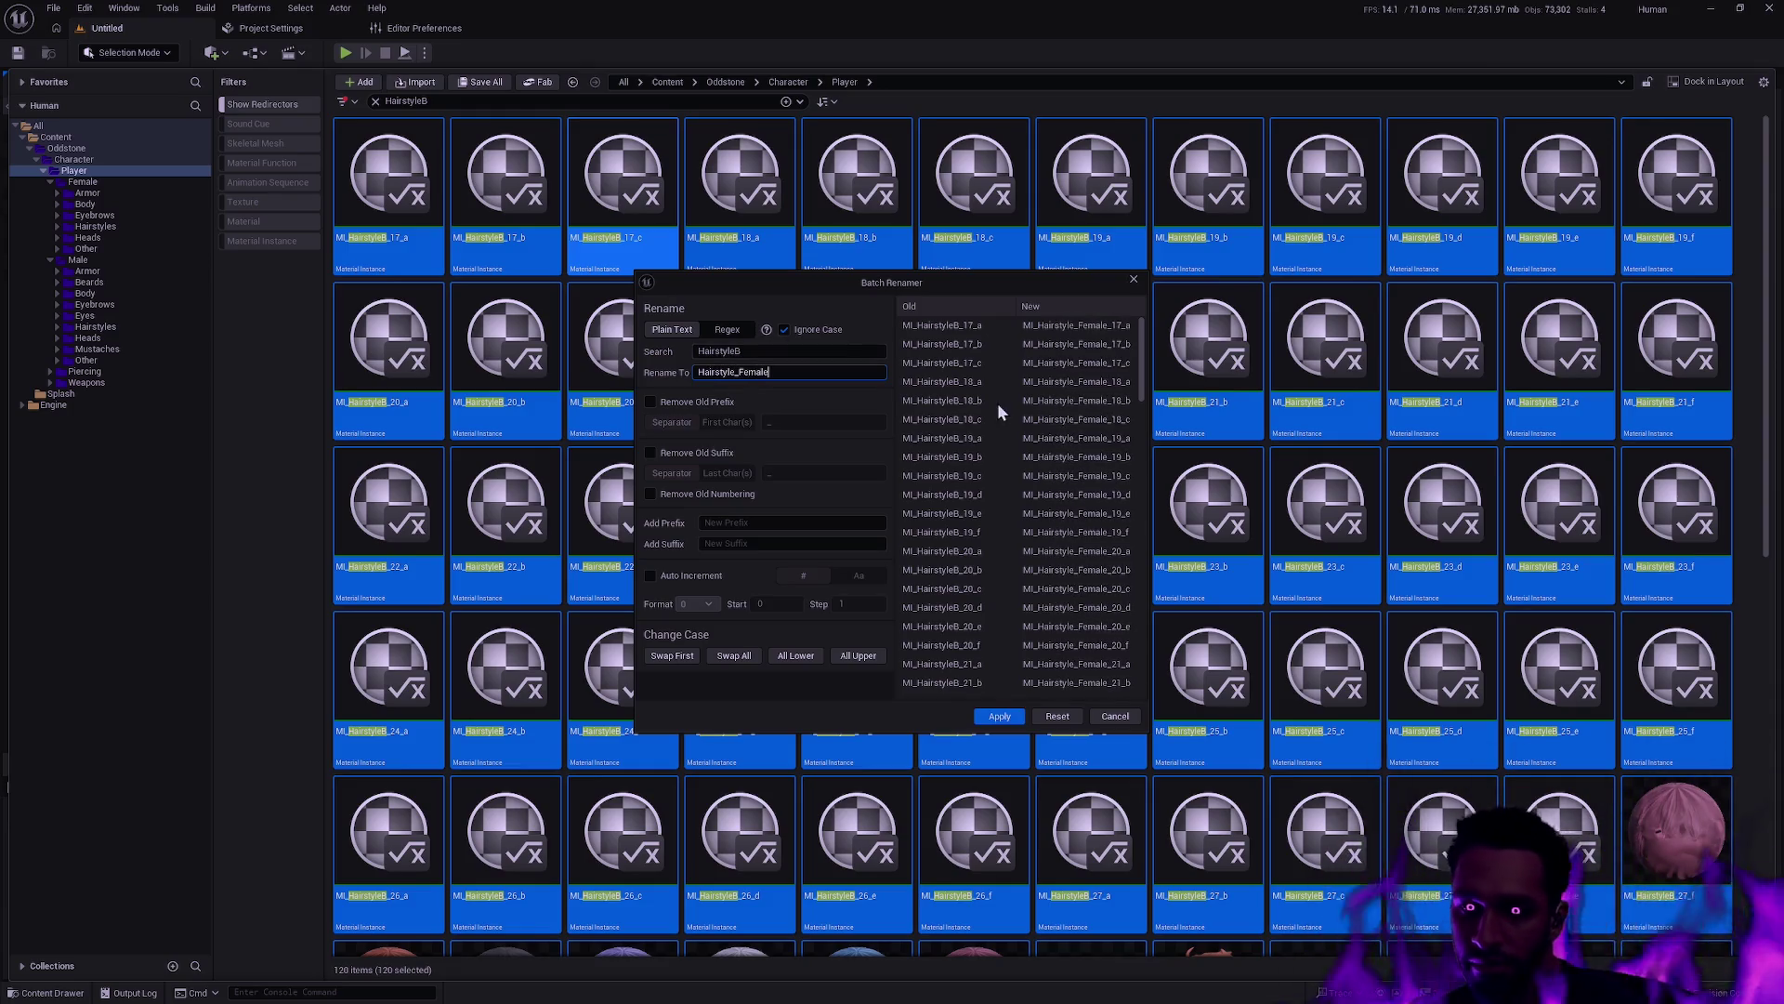
{"action": "left_click", "coordinate": [999, 717]}
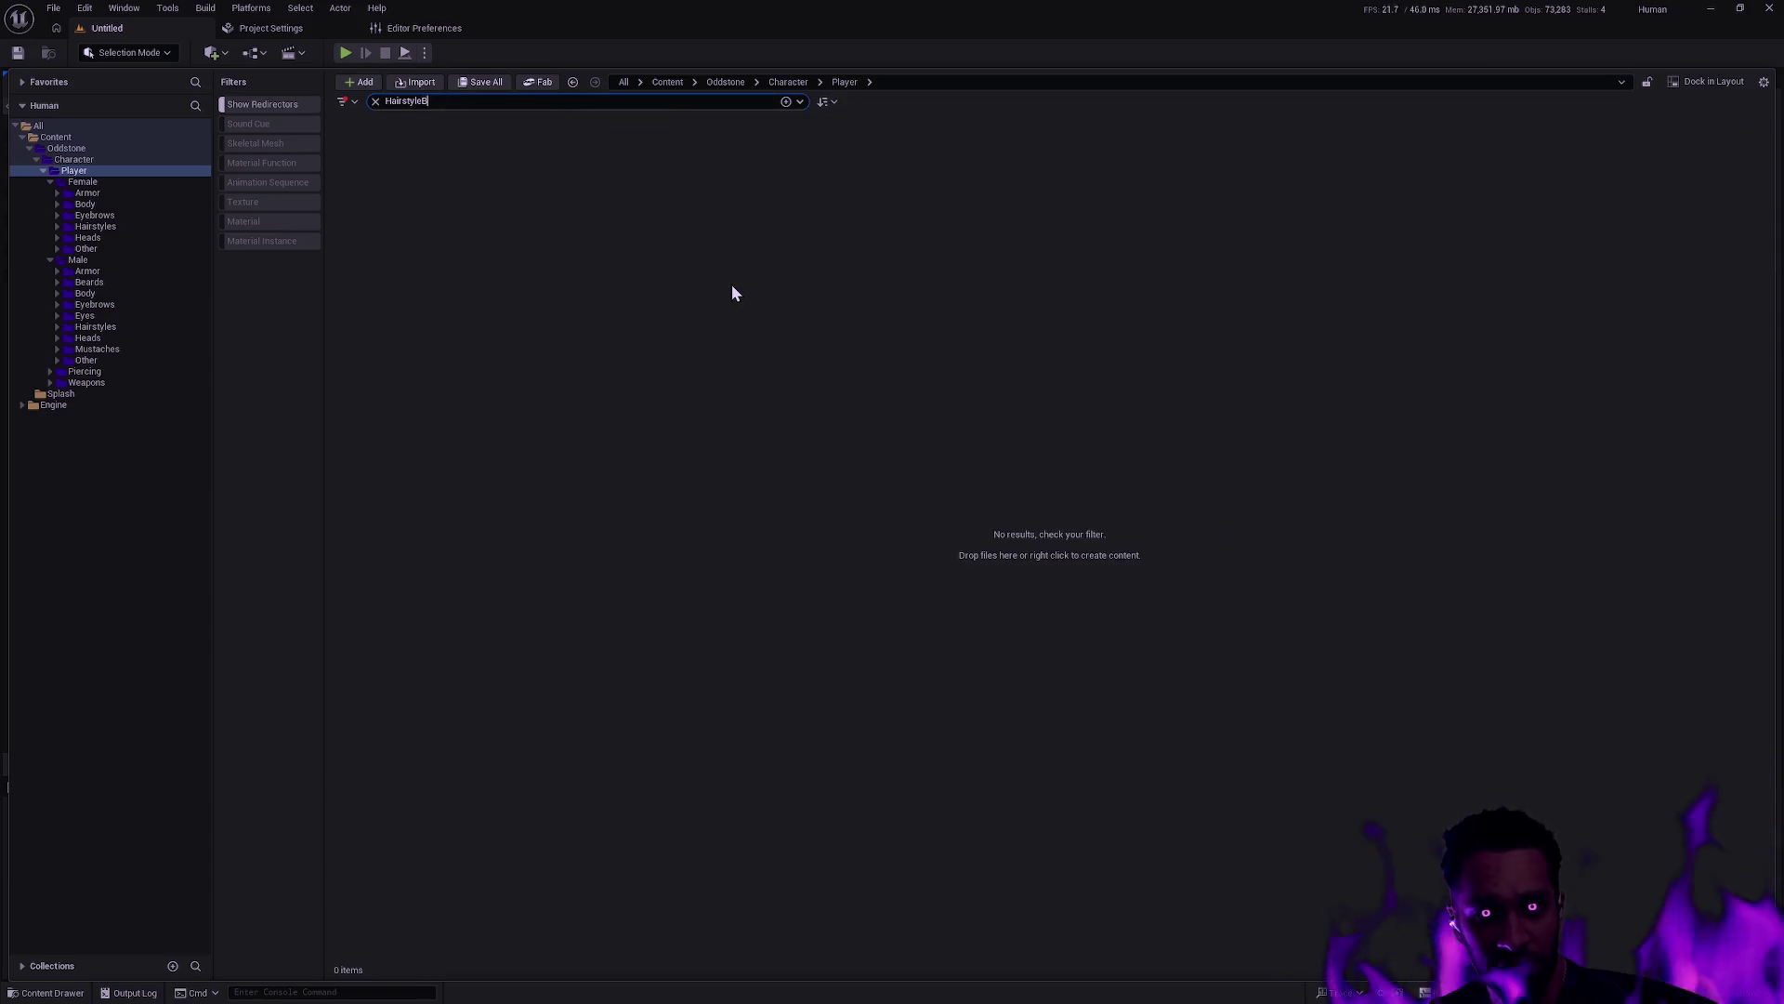
Filter the assets for mustaches and select all the results
{"action": "key", "text": "ctrl+a"}
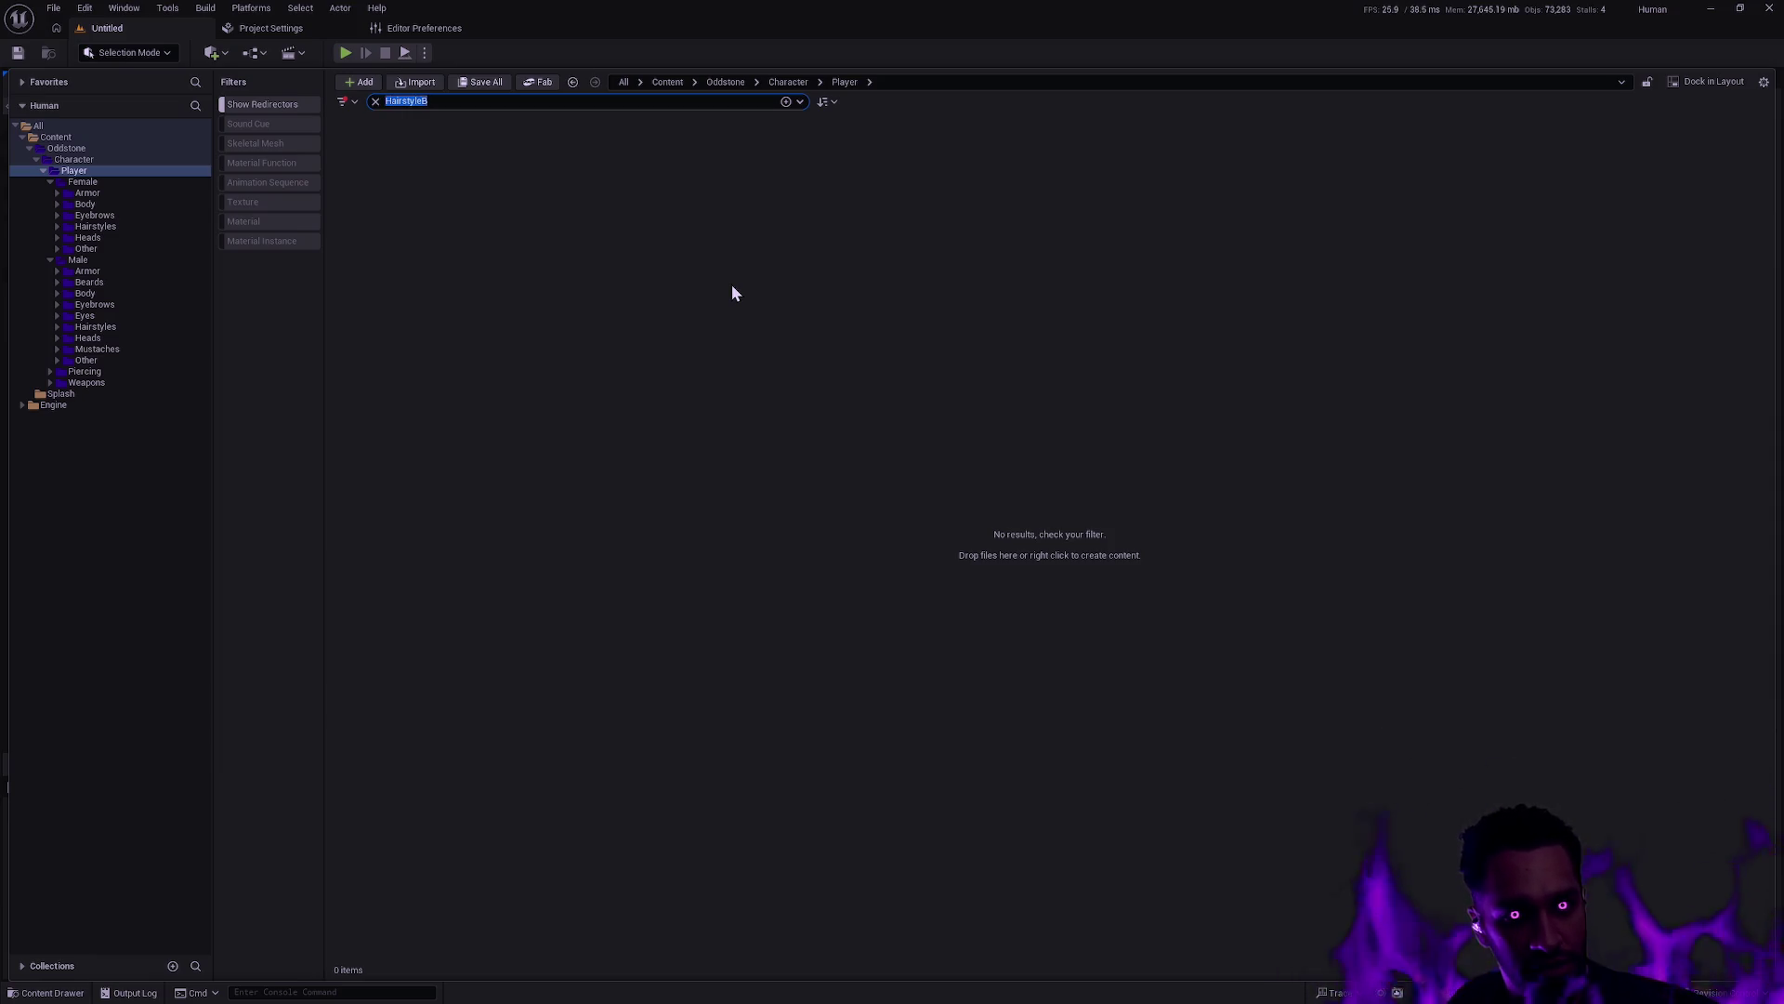
{"action": "type", "text": "Mustach"}
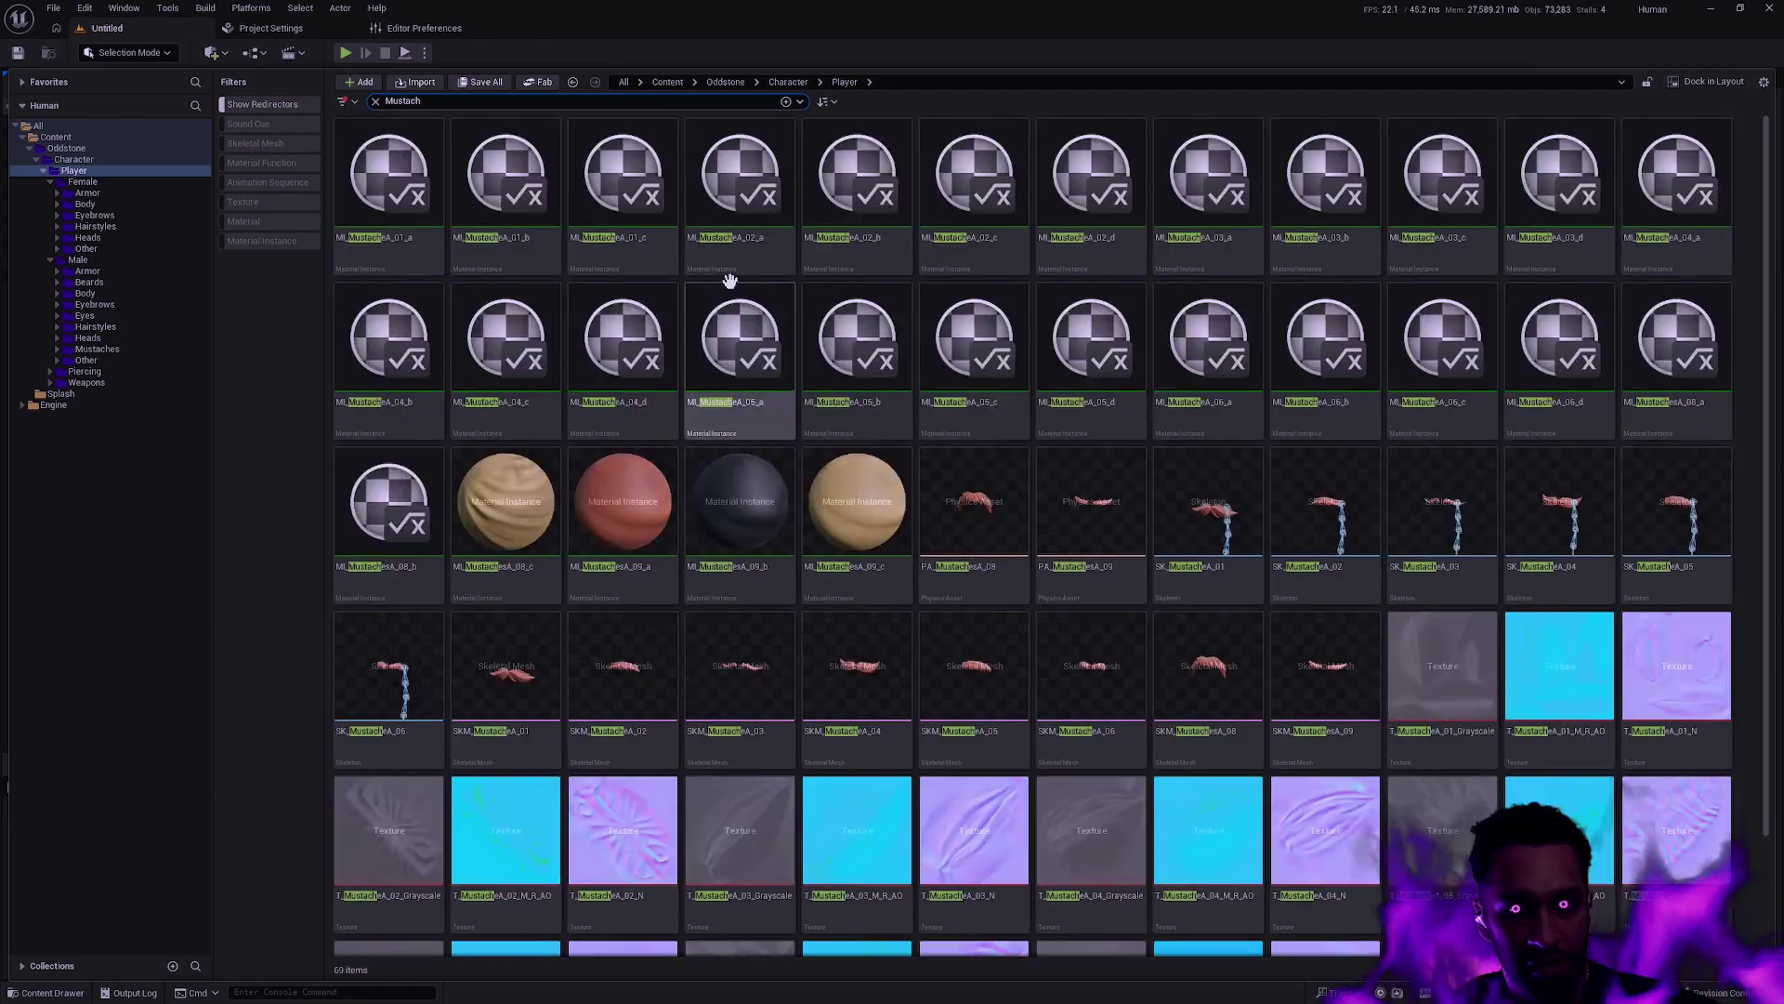
{"action": "left_click", "coordinate": [641, 311]}
{"action": "key", "text": "ctrl+a"}
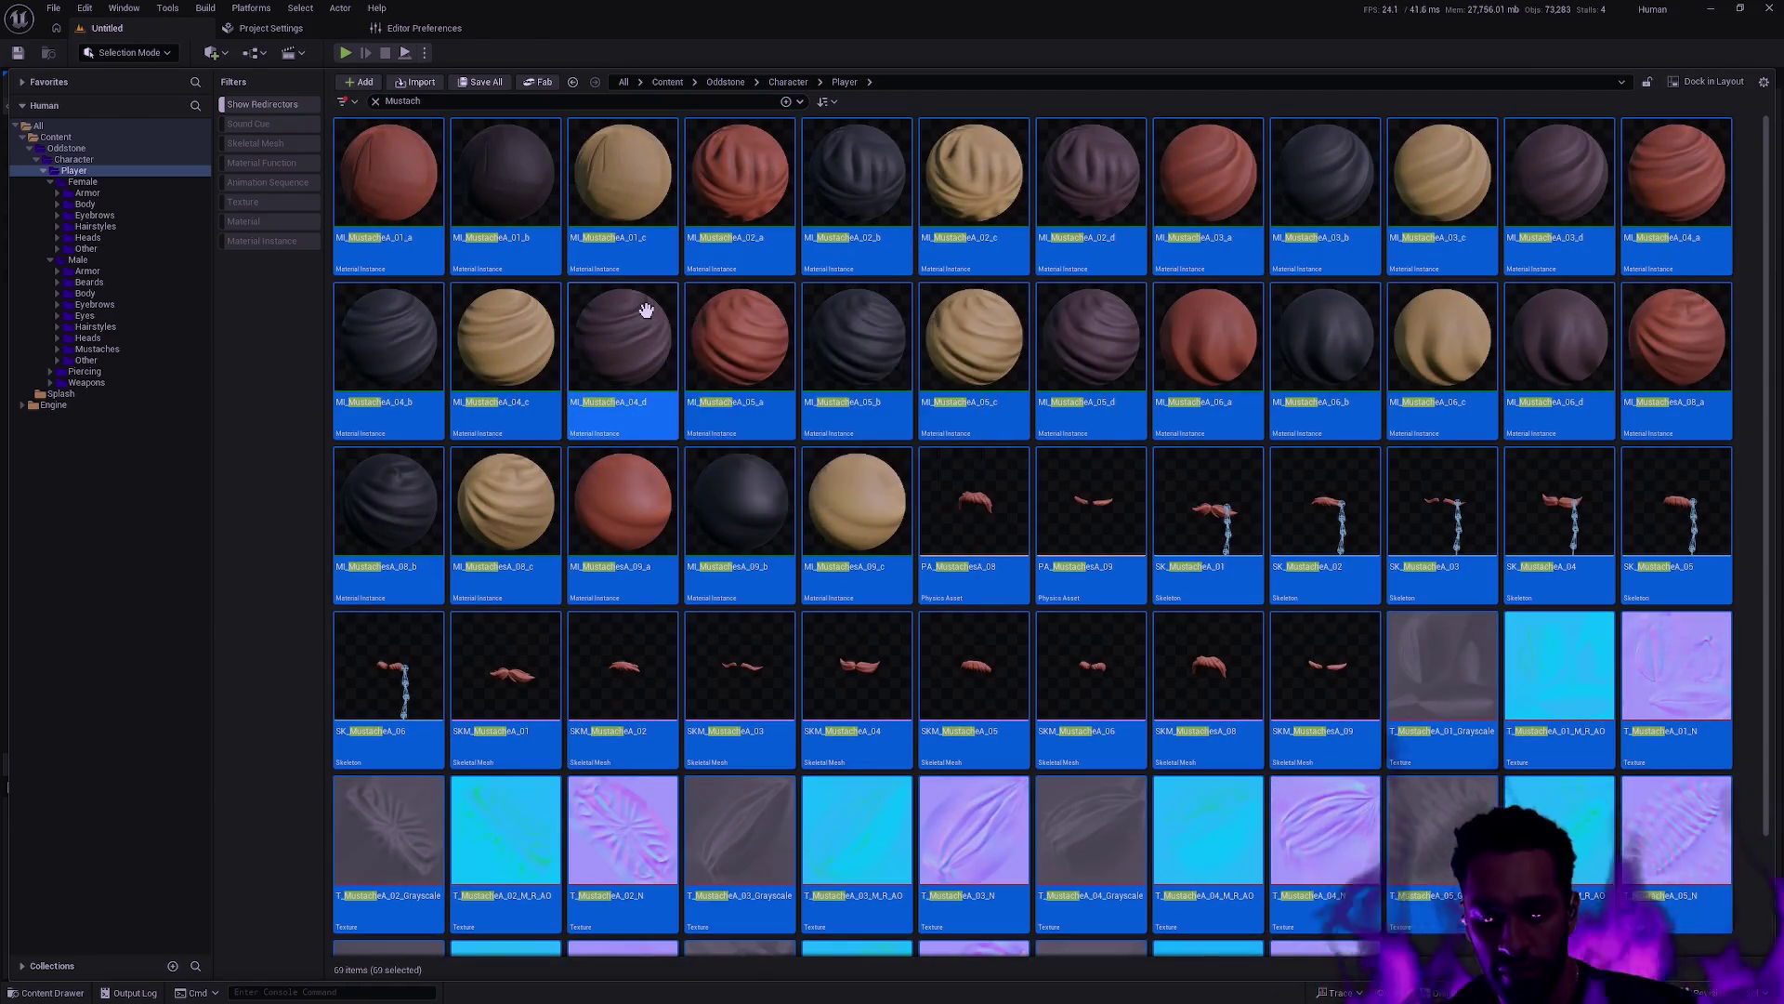
Batch-rename the selection, replacing MustacheA with Mustache
{"action": "key", "text": "F2"}
{"action": "left_click", "coordinate": [728, 349]}
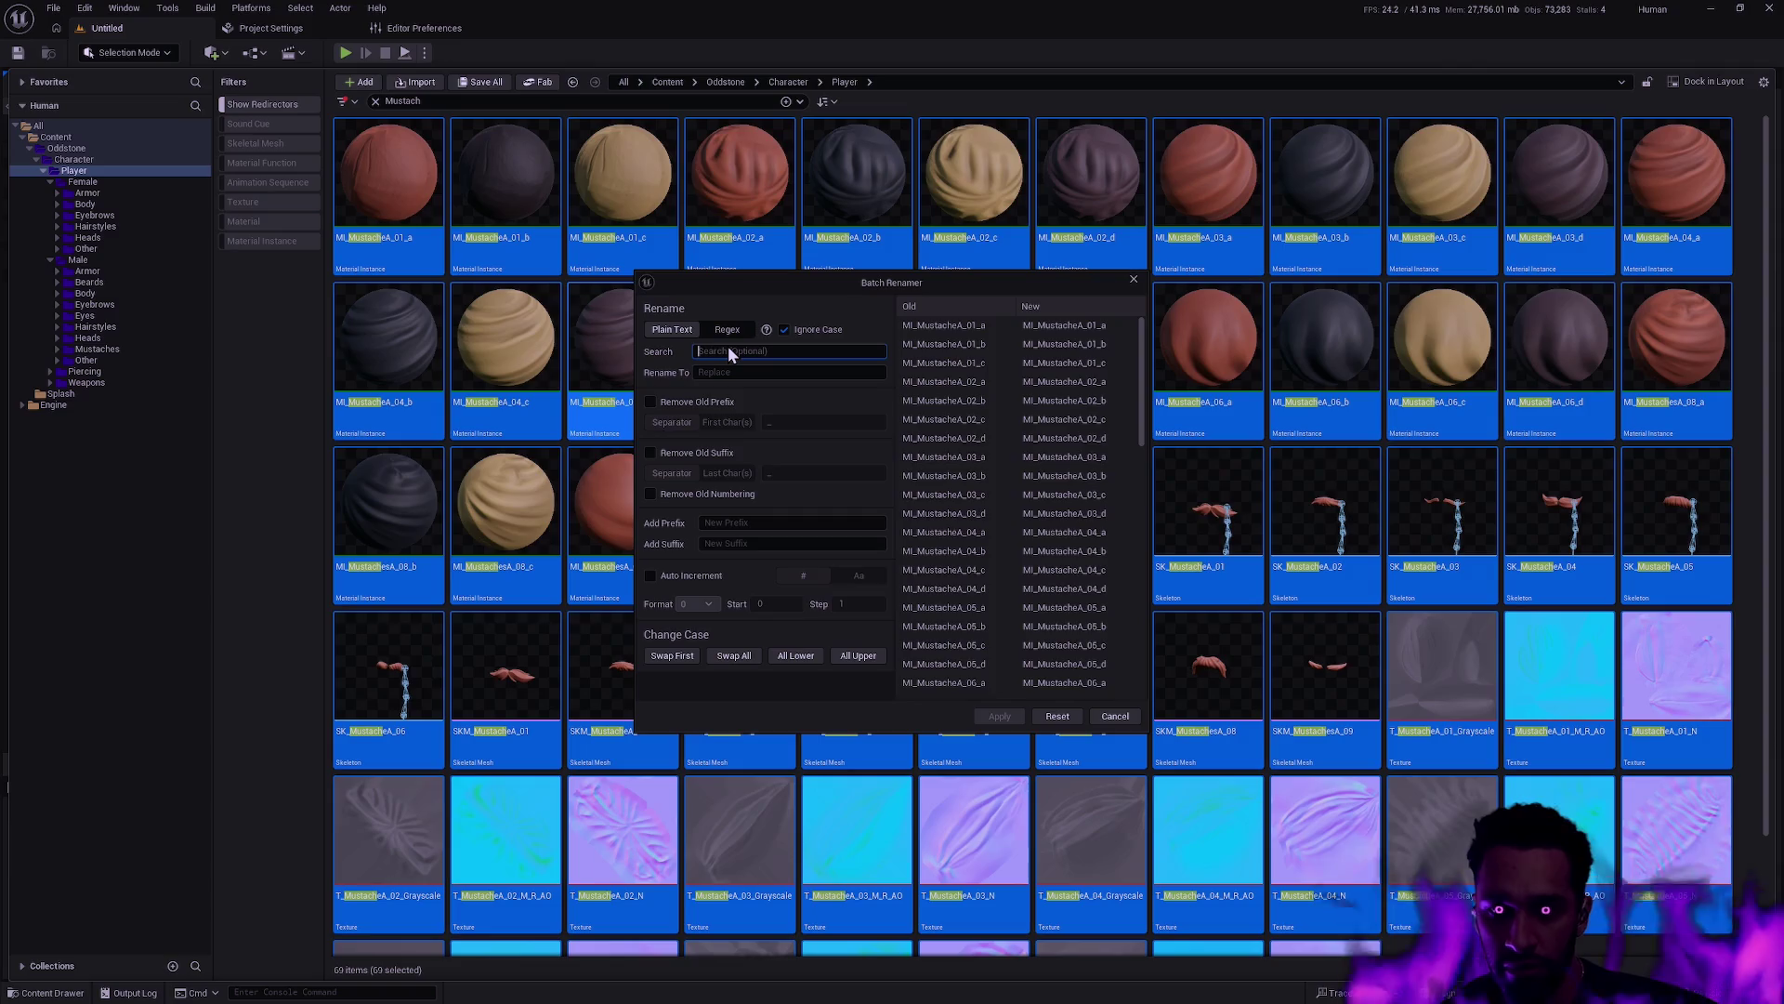
{"action": "type", "text": "MustacheA"}
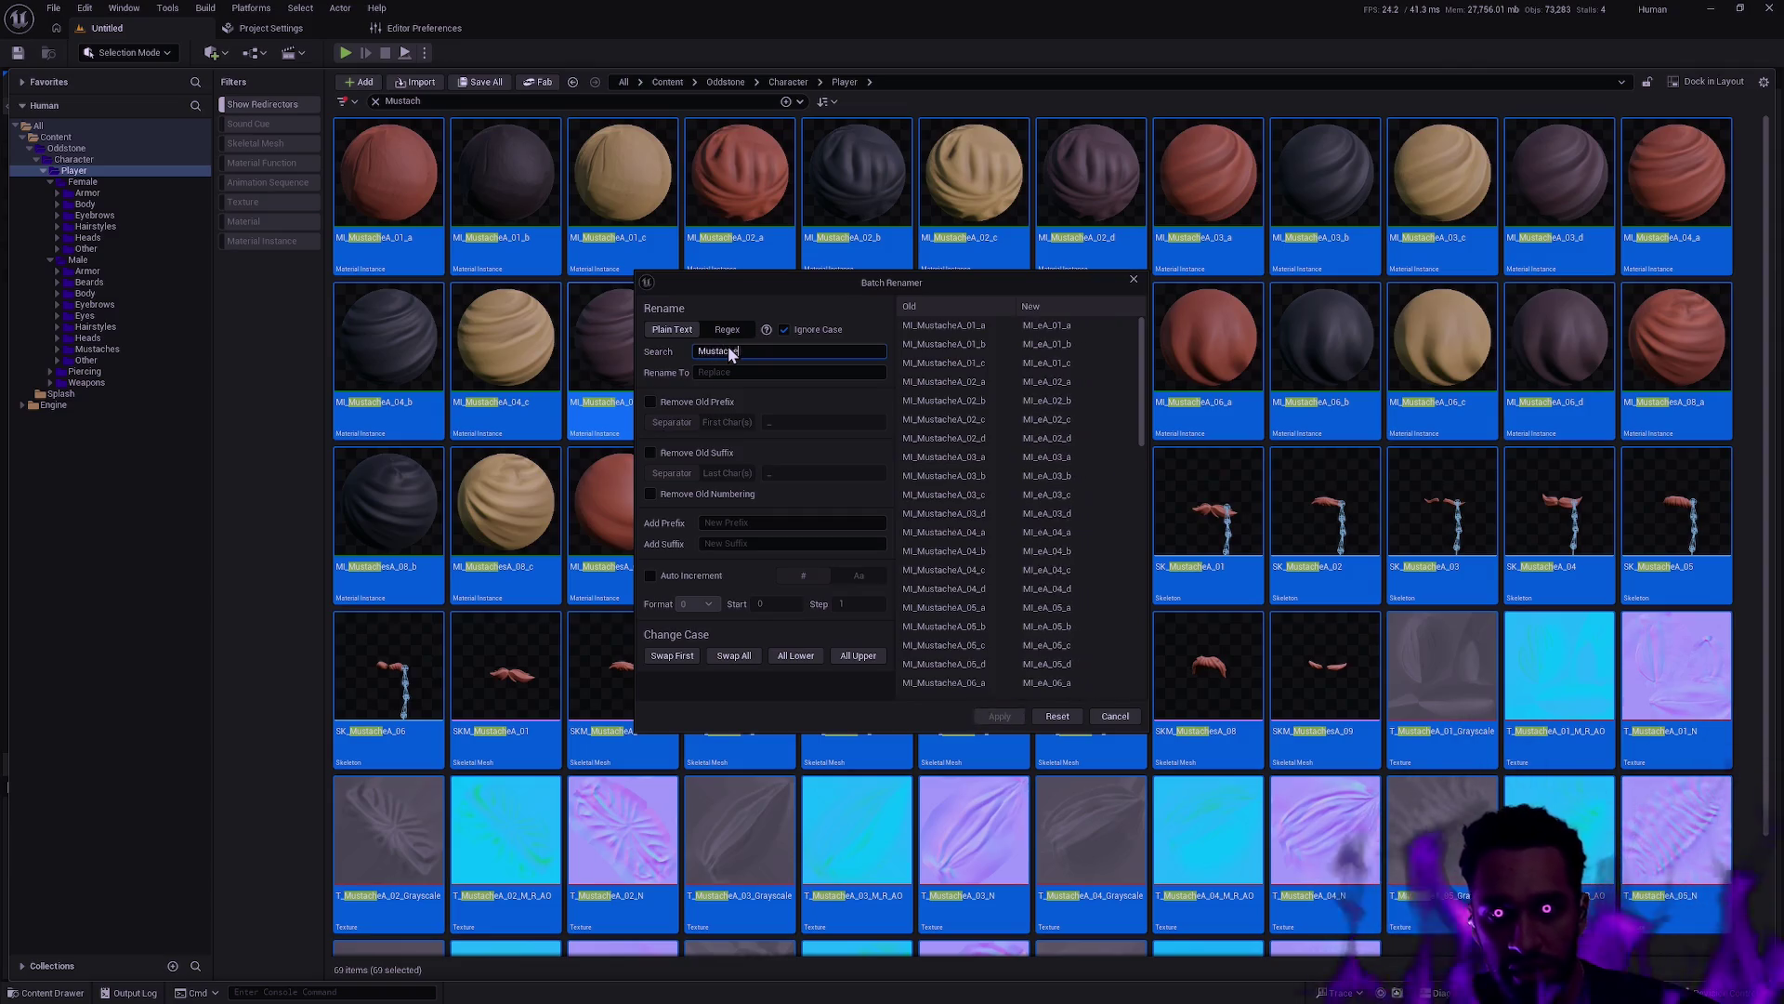
{"action": "key", "text": "Tab"}
{"action": "type", "text": "Mustache"}
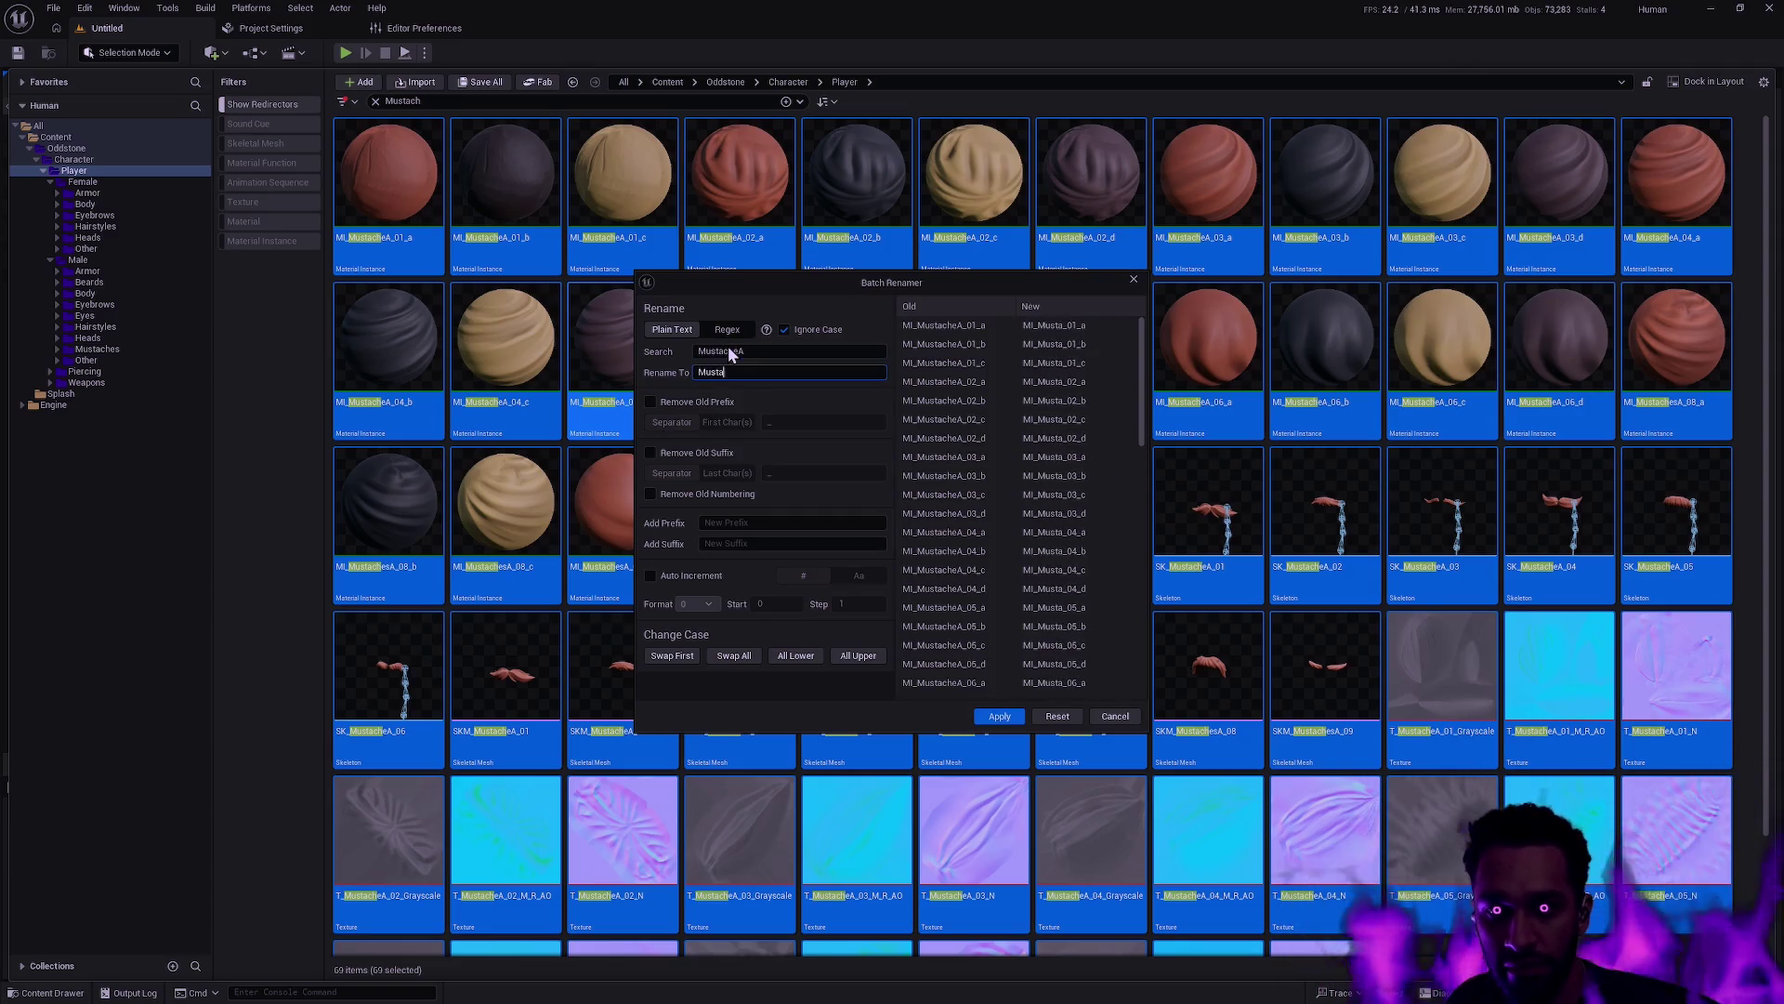
{"action": "left_click", "coordinate": [1008, 716]}
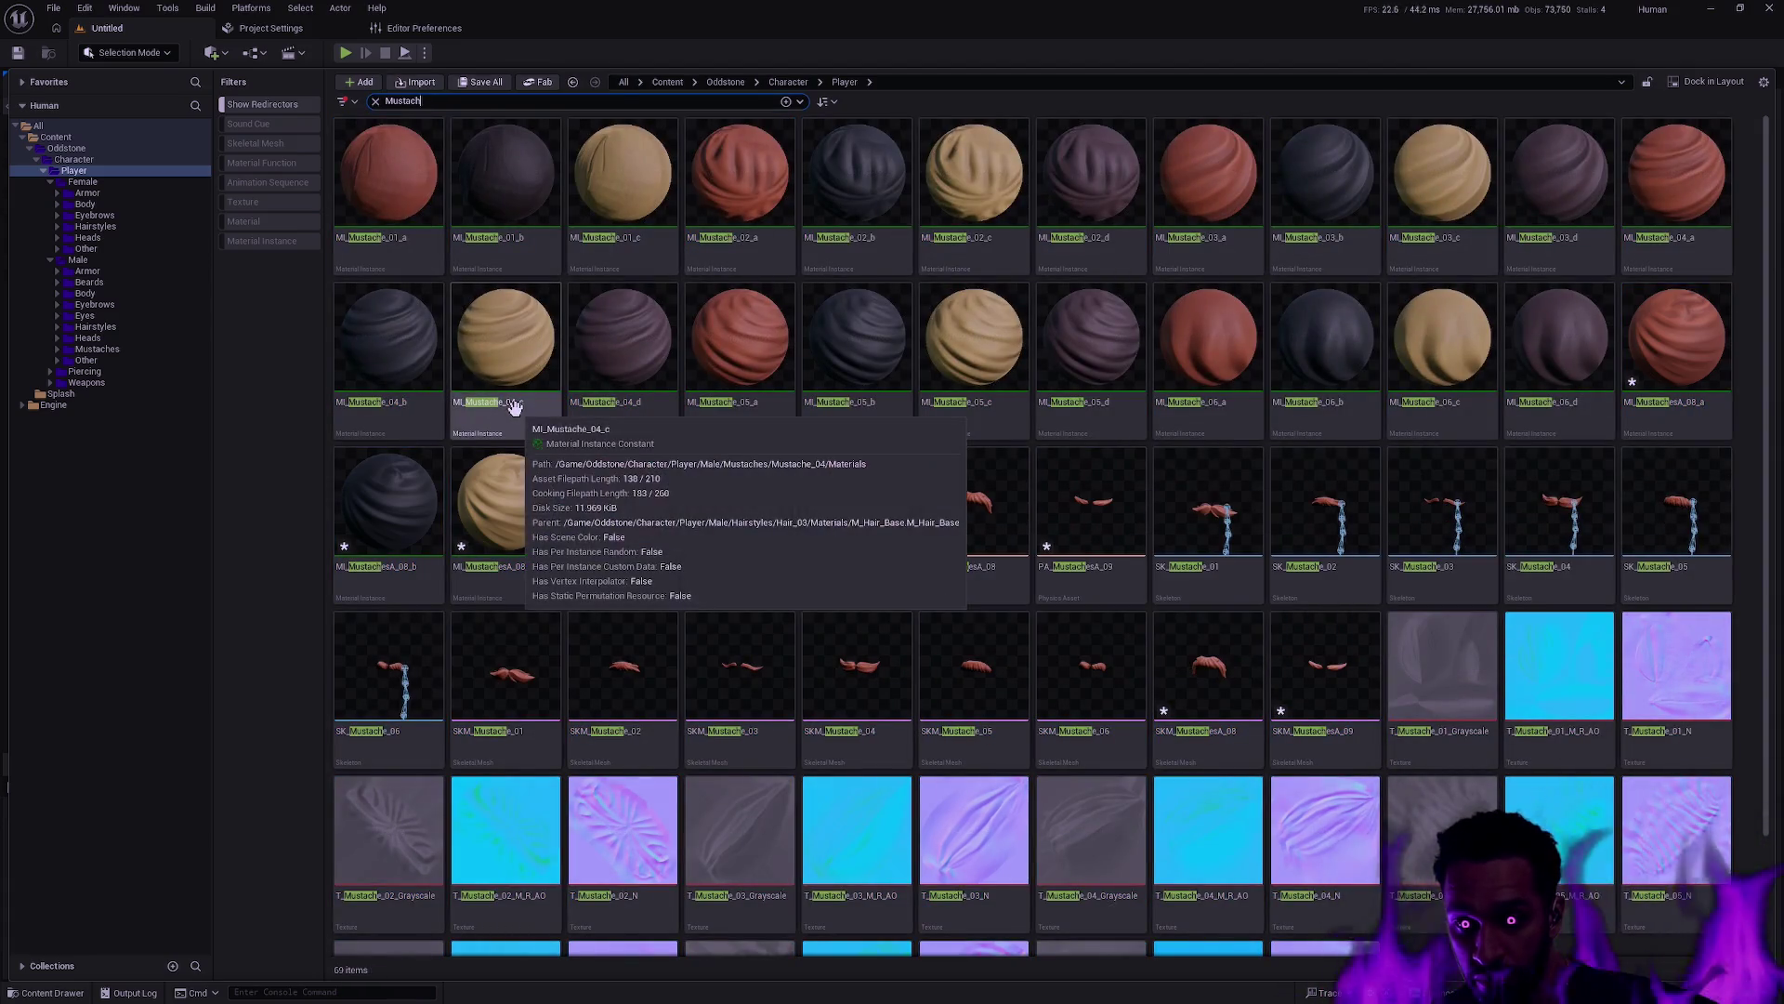
Select all 69 mustache assets and batch-rename MustachesA to Mustaches
{"action": "left_click", "coordinate": [497, 539]}
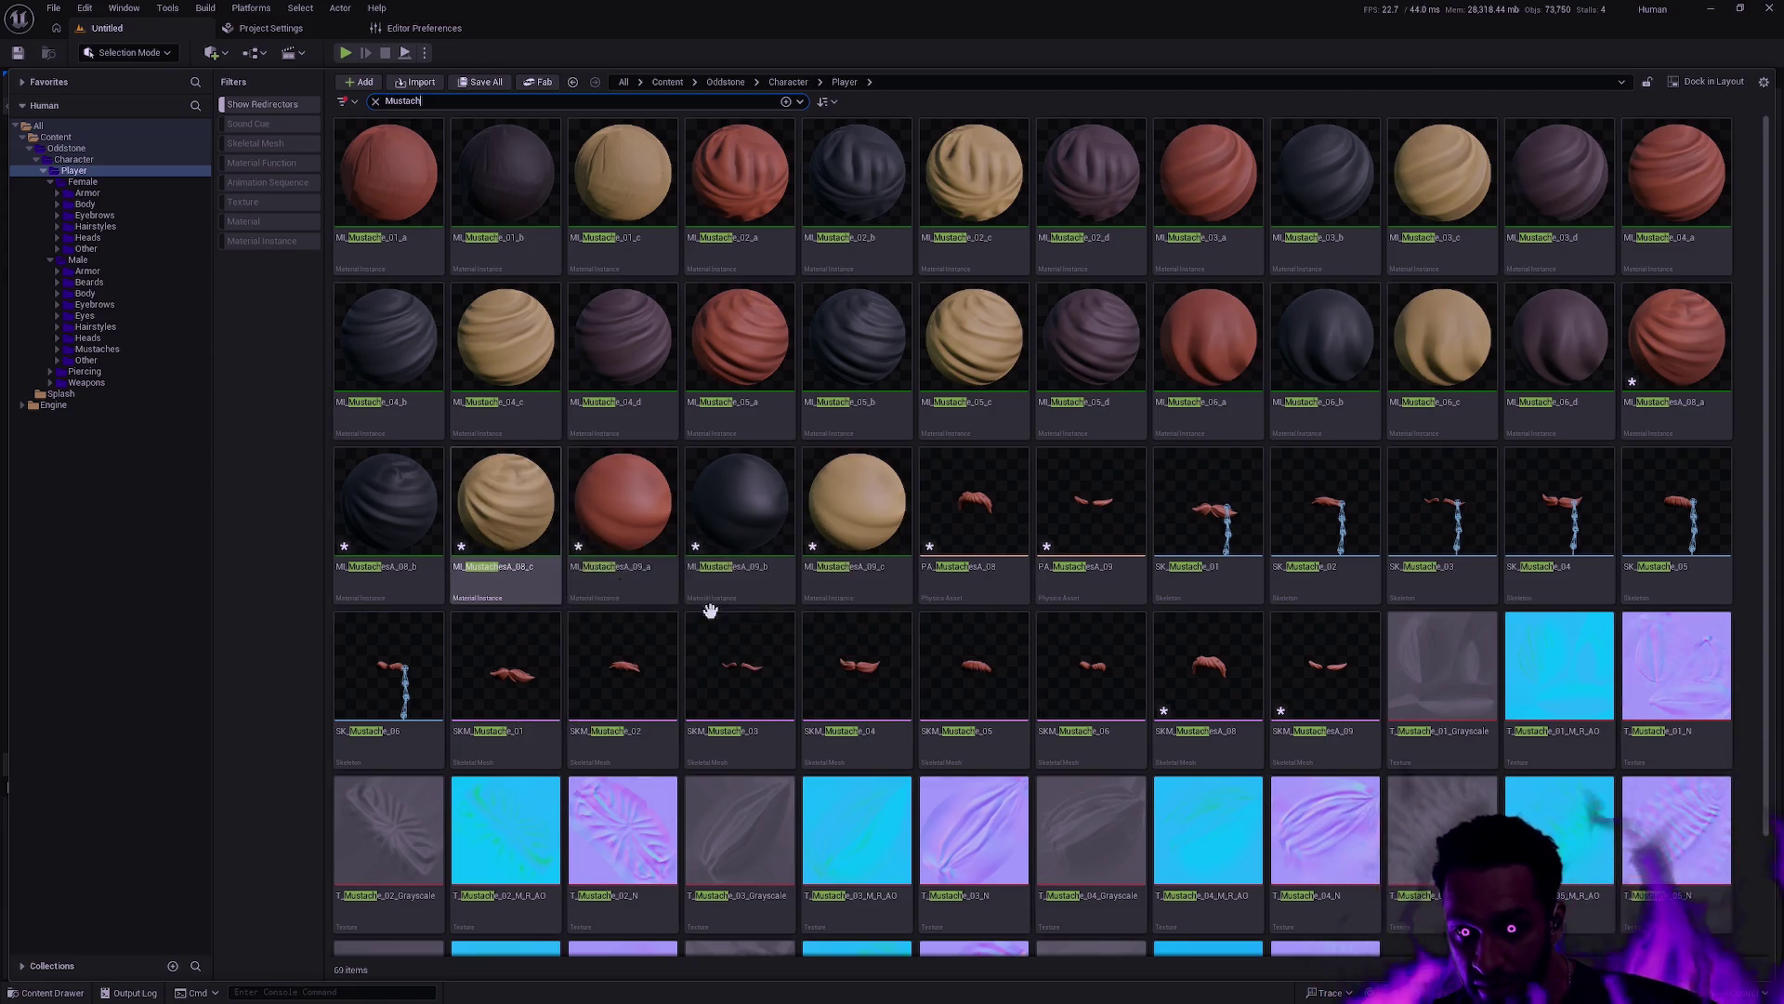
{"action": "key", "text": "ctrl+a"}
{"action": "key", "text": "F2"}
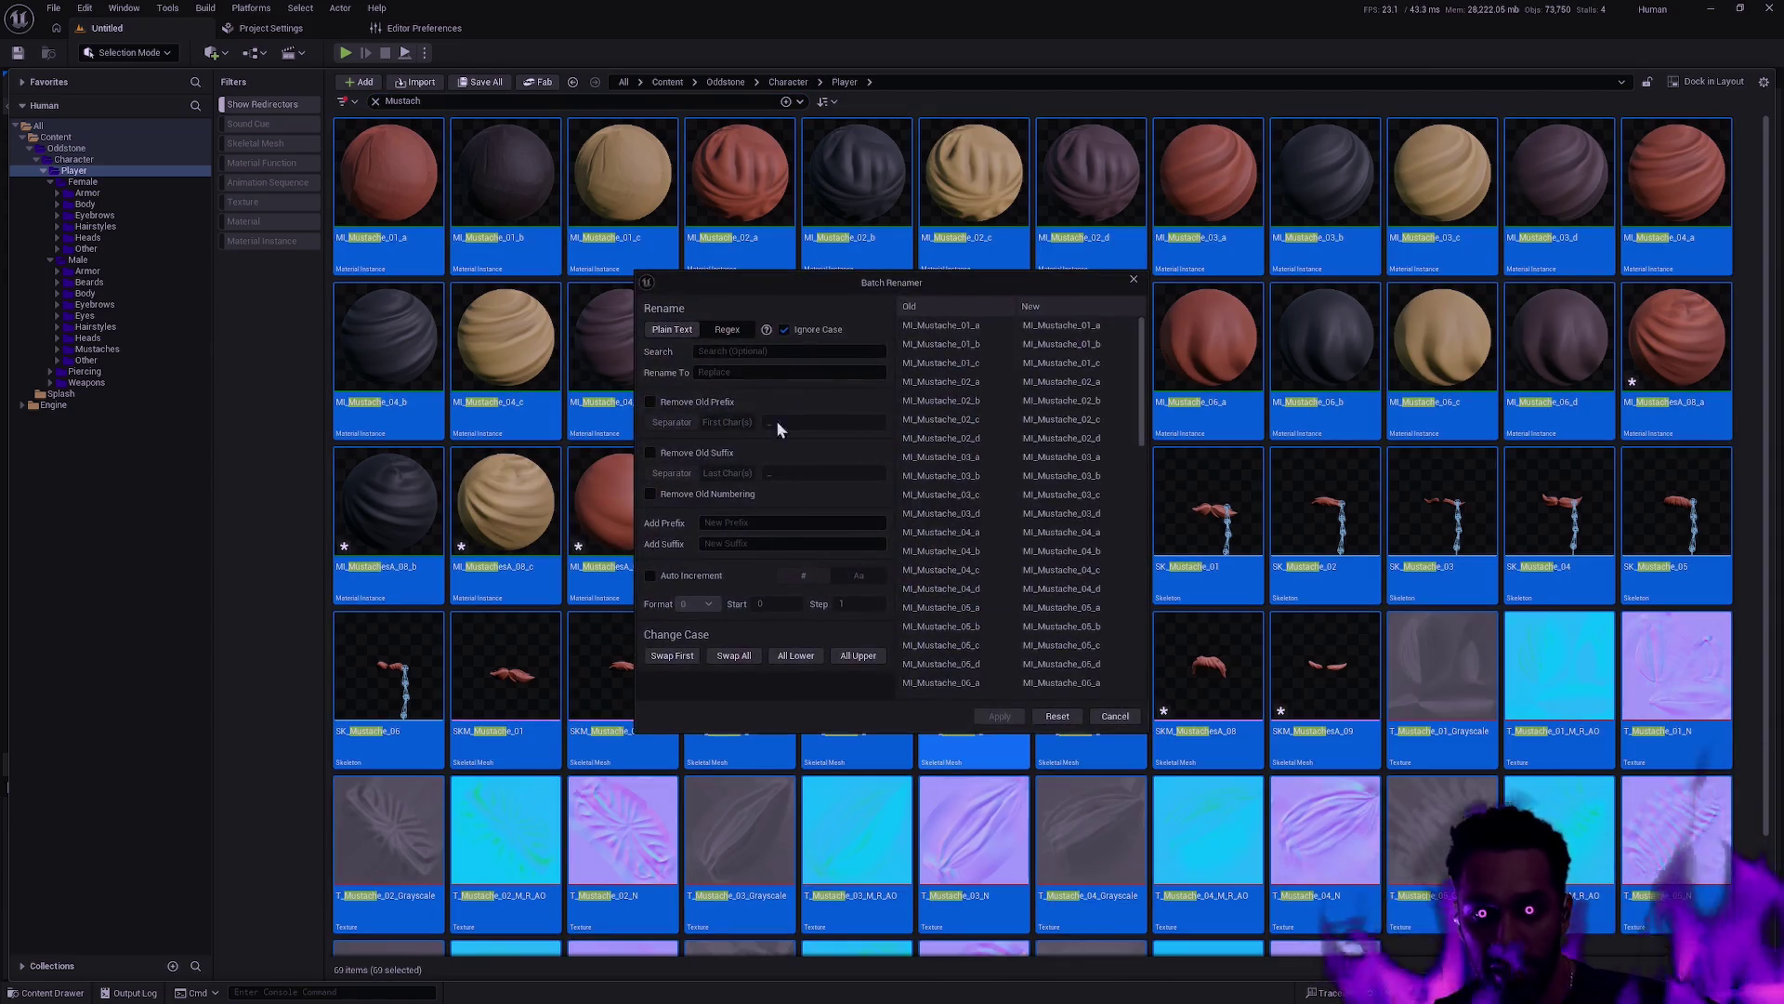
{"action": "left_click", "coordinate": [749, 350]}
{"action": "type", "text": "MustachesA"}
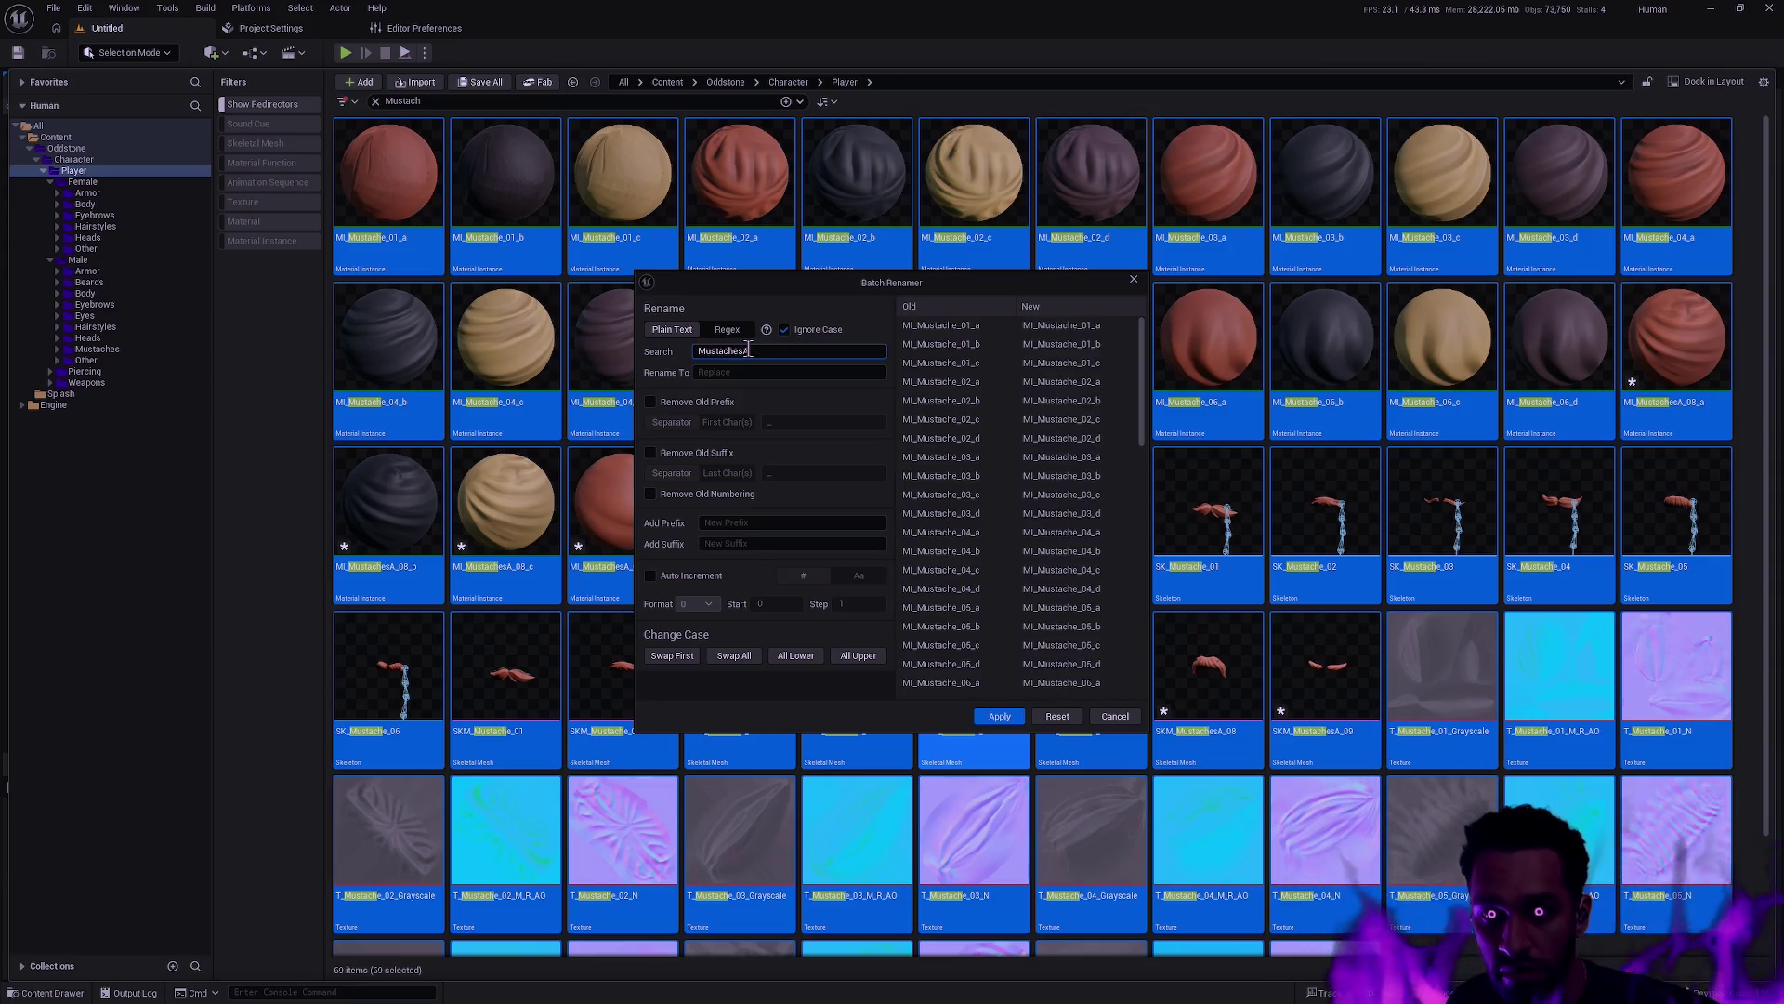
{"action": "key", "text": "Tab"}
{"action": "type", "text": "Mus"}
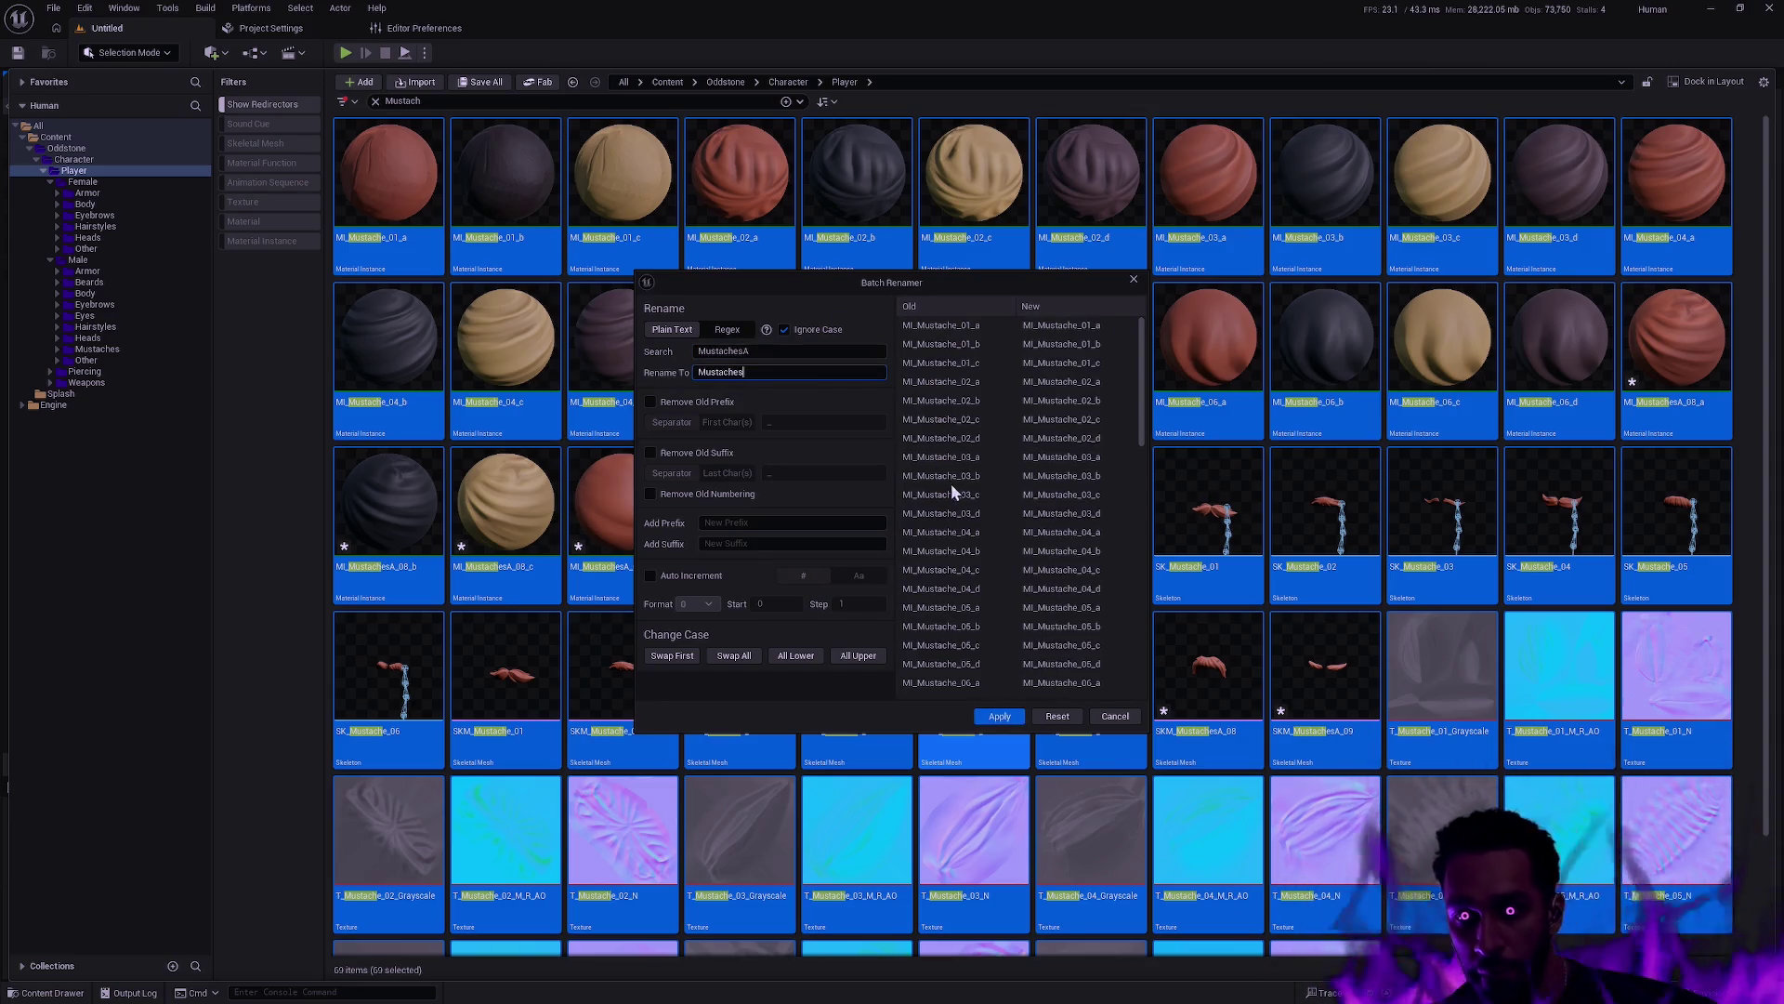
{"action": "left_click", "coordinate": [1000, 720]}
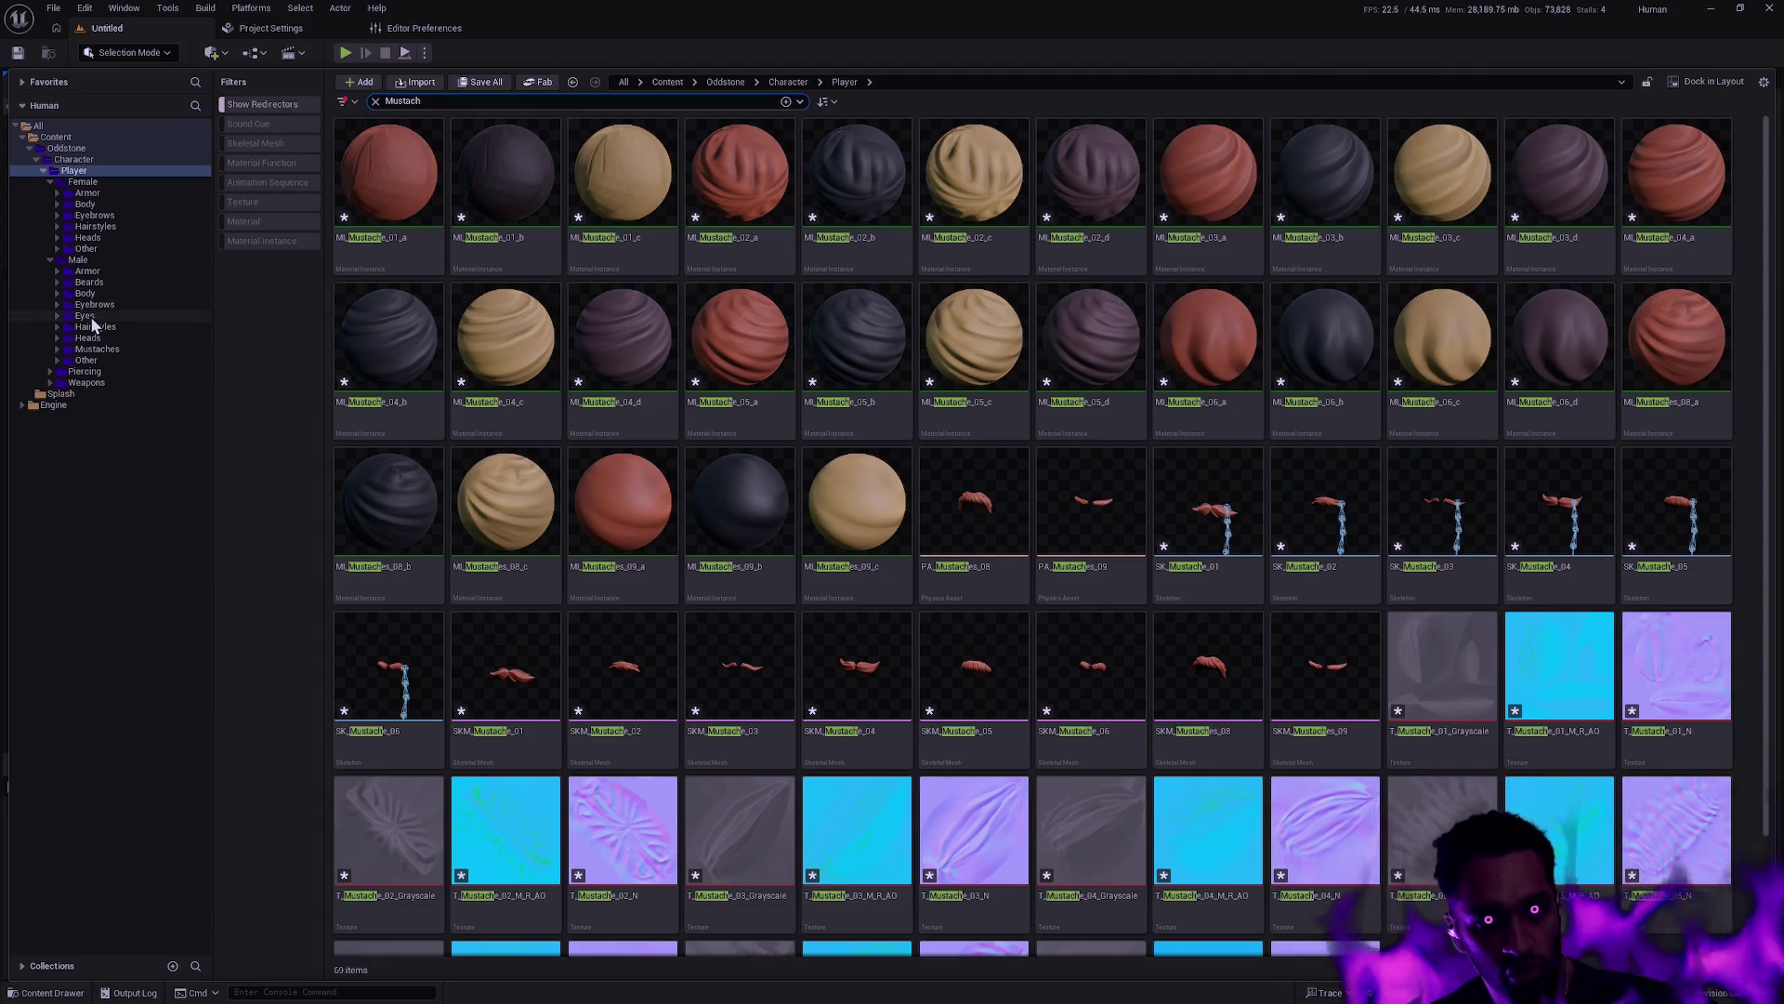
Move the Eyes folder from Male onto Player, then expand it to show Eyes_01–Eyes_10
{"action": "left_click", "coordinate": [96, 316]}
{"action": "left_click", "coordinate": [50, 183]}
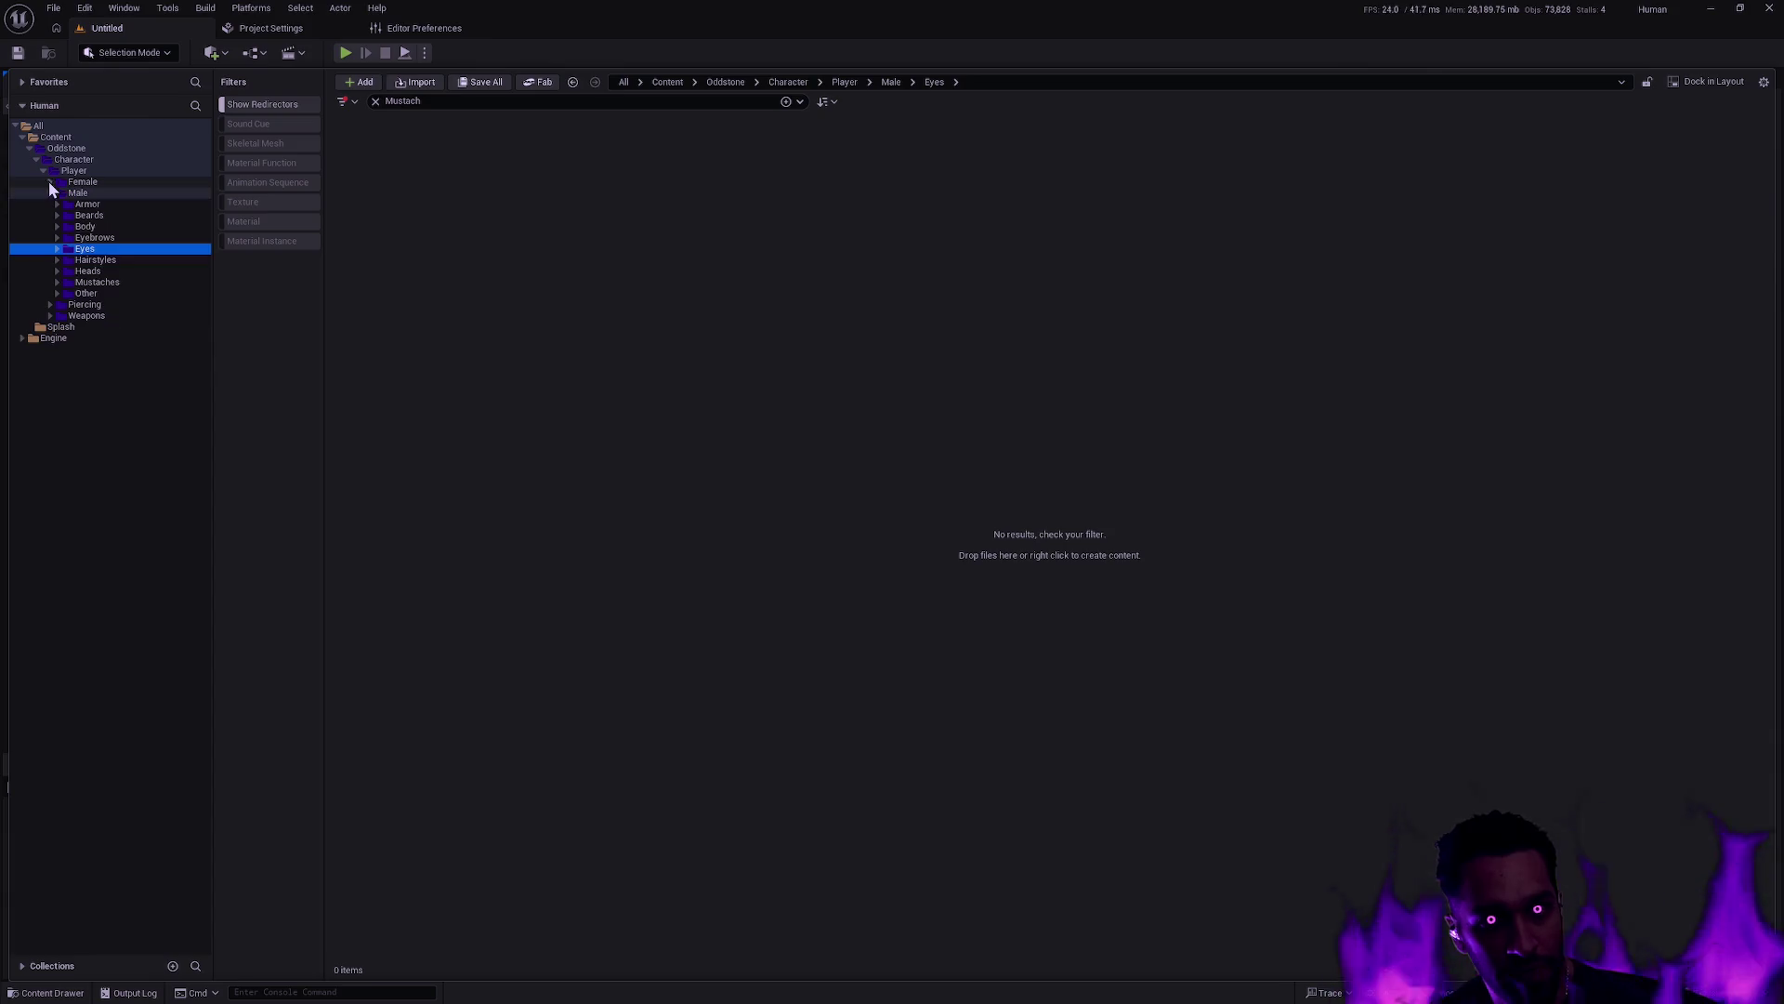
{"action": "left_click", "coordinate": [50, 194]}
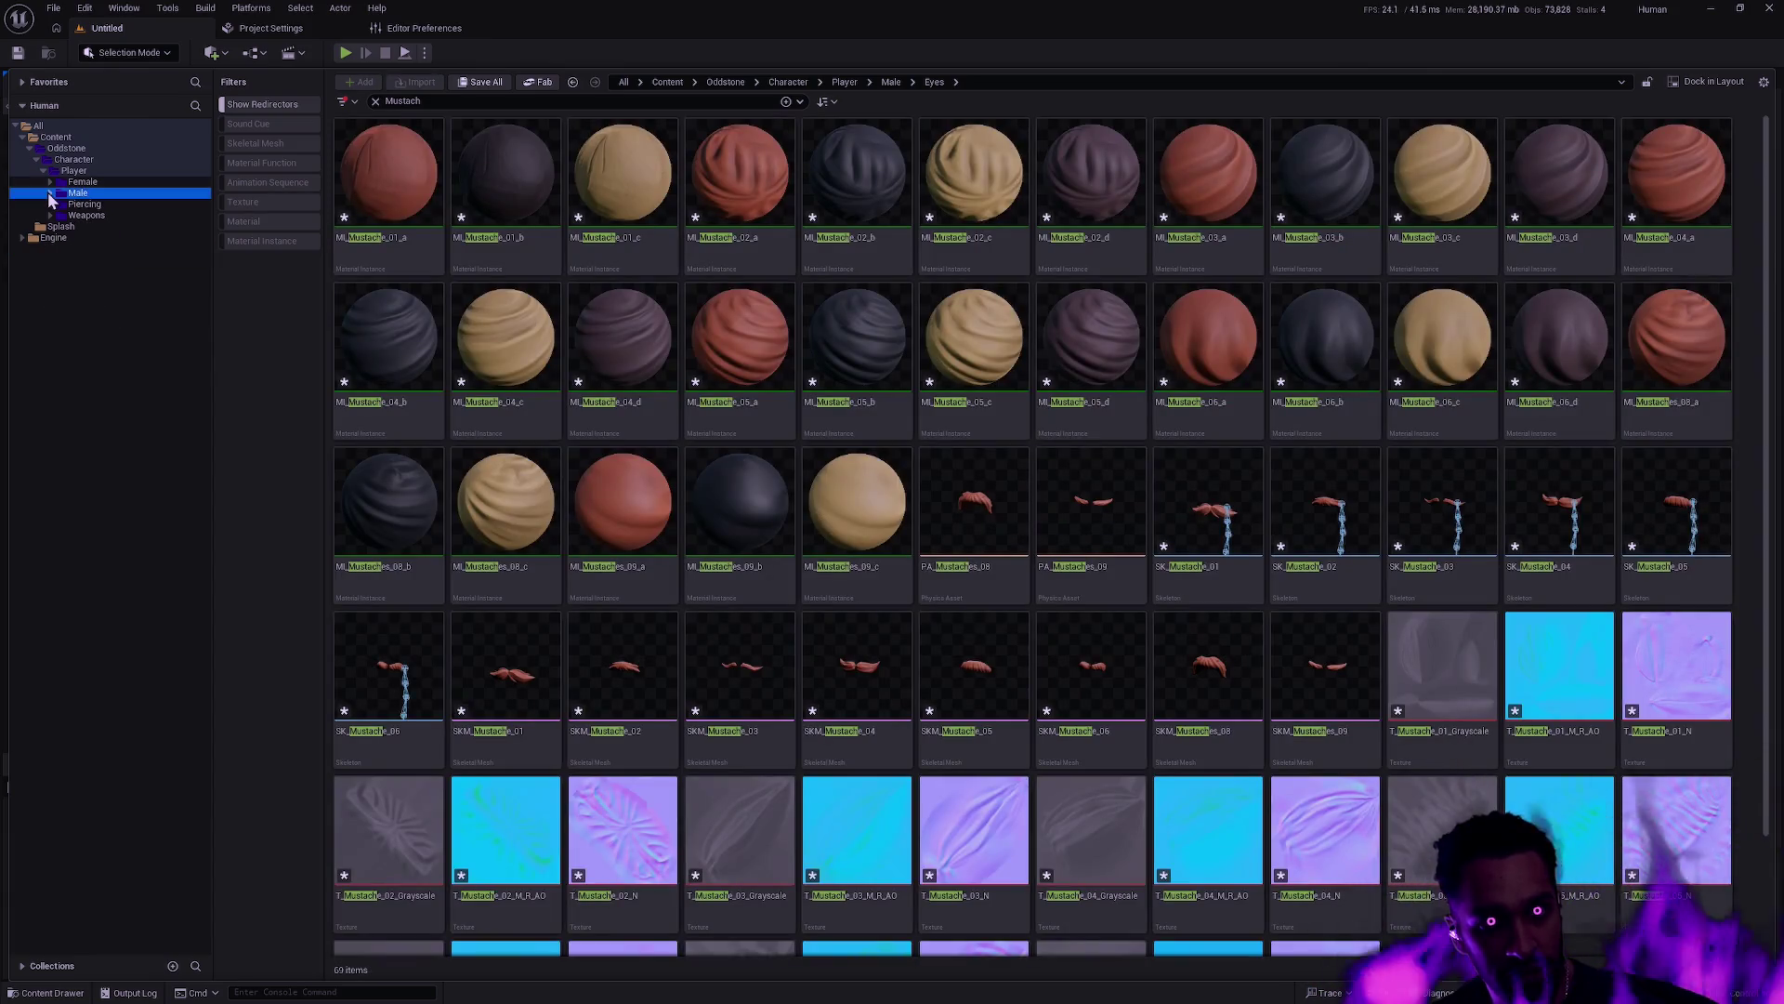
{"action": "left_click", "coordinate": [50, 192]}
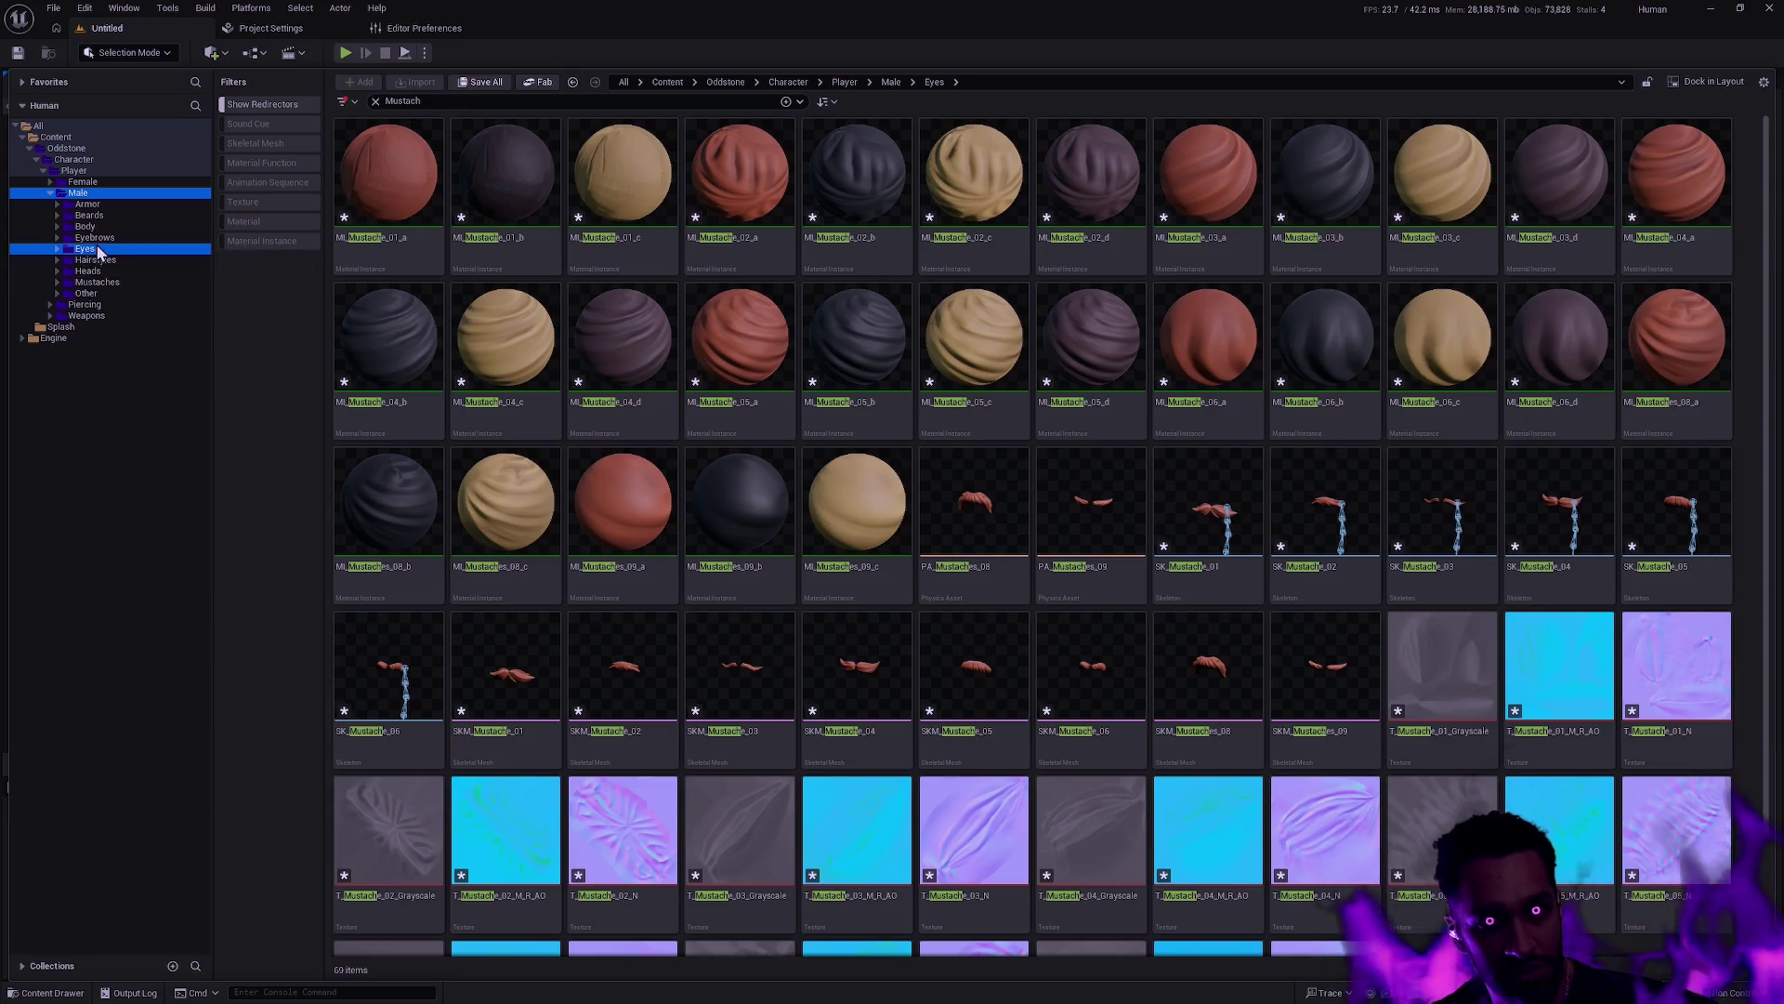
{"action": "left_click_drag", "start_coordinate": [96, 258], "coordinate": [97, 175]}
{"action": "left_click", "coordinate": [133, 200]}
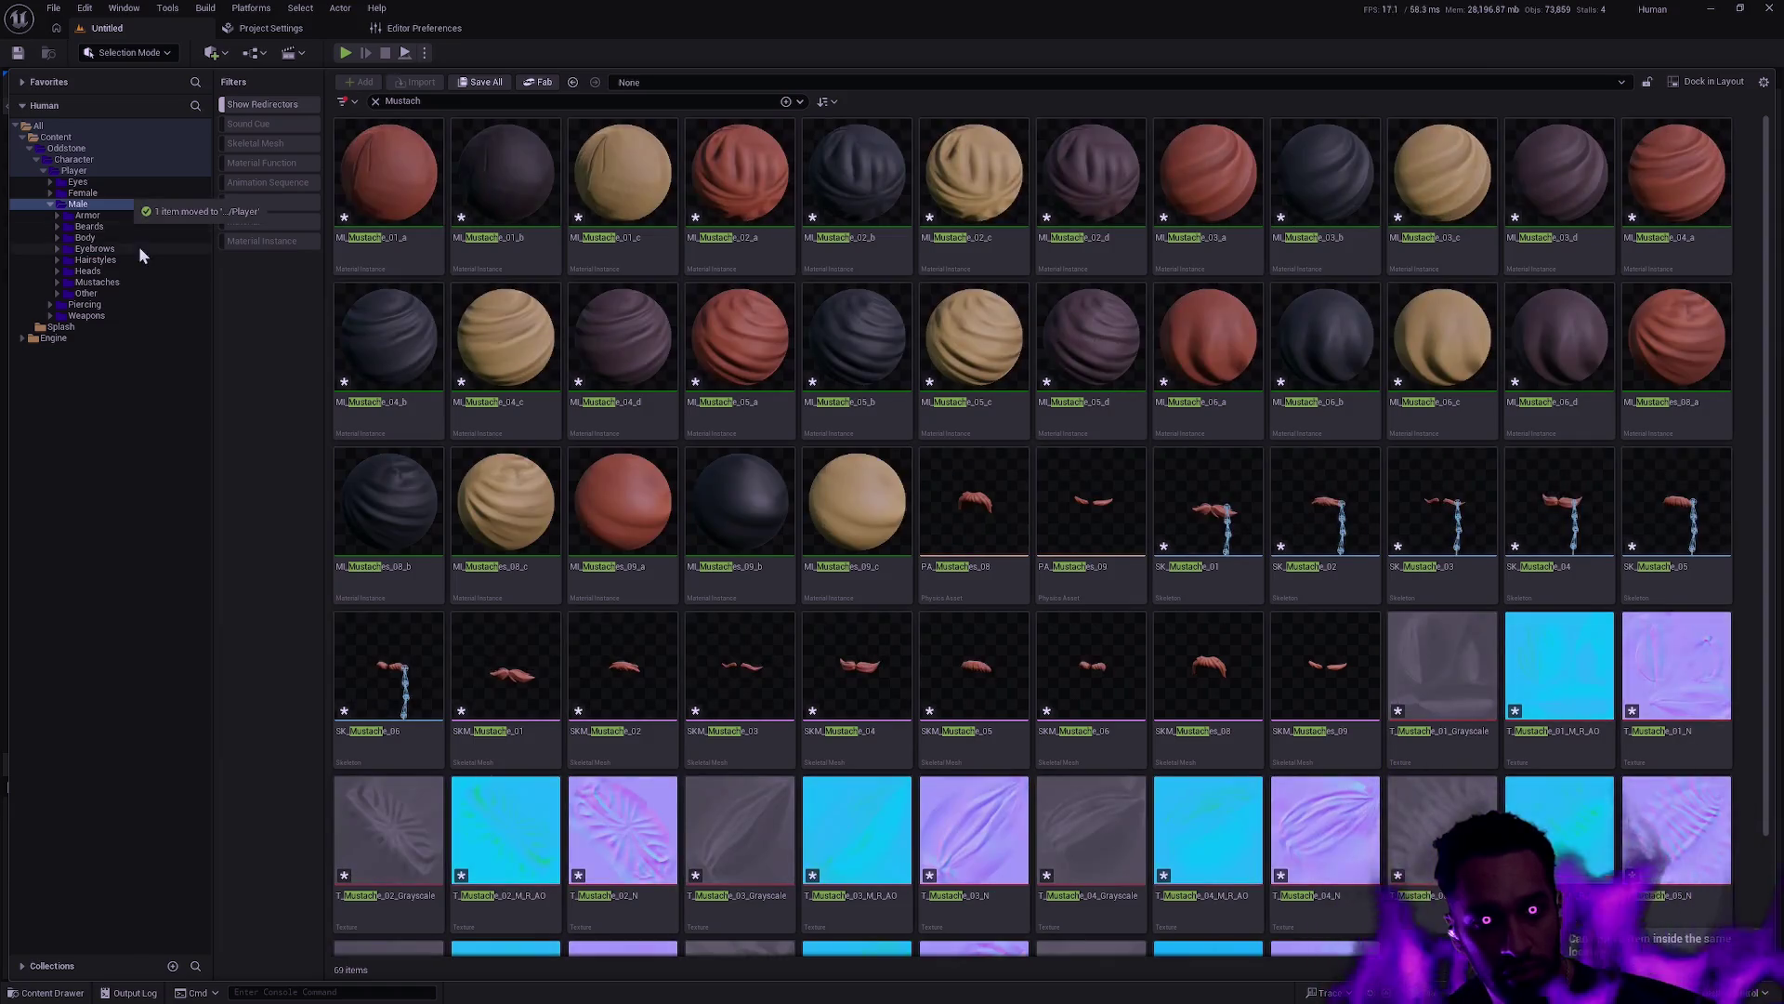
{"action": "left_click", "coordinate": [51, 204]}
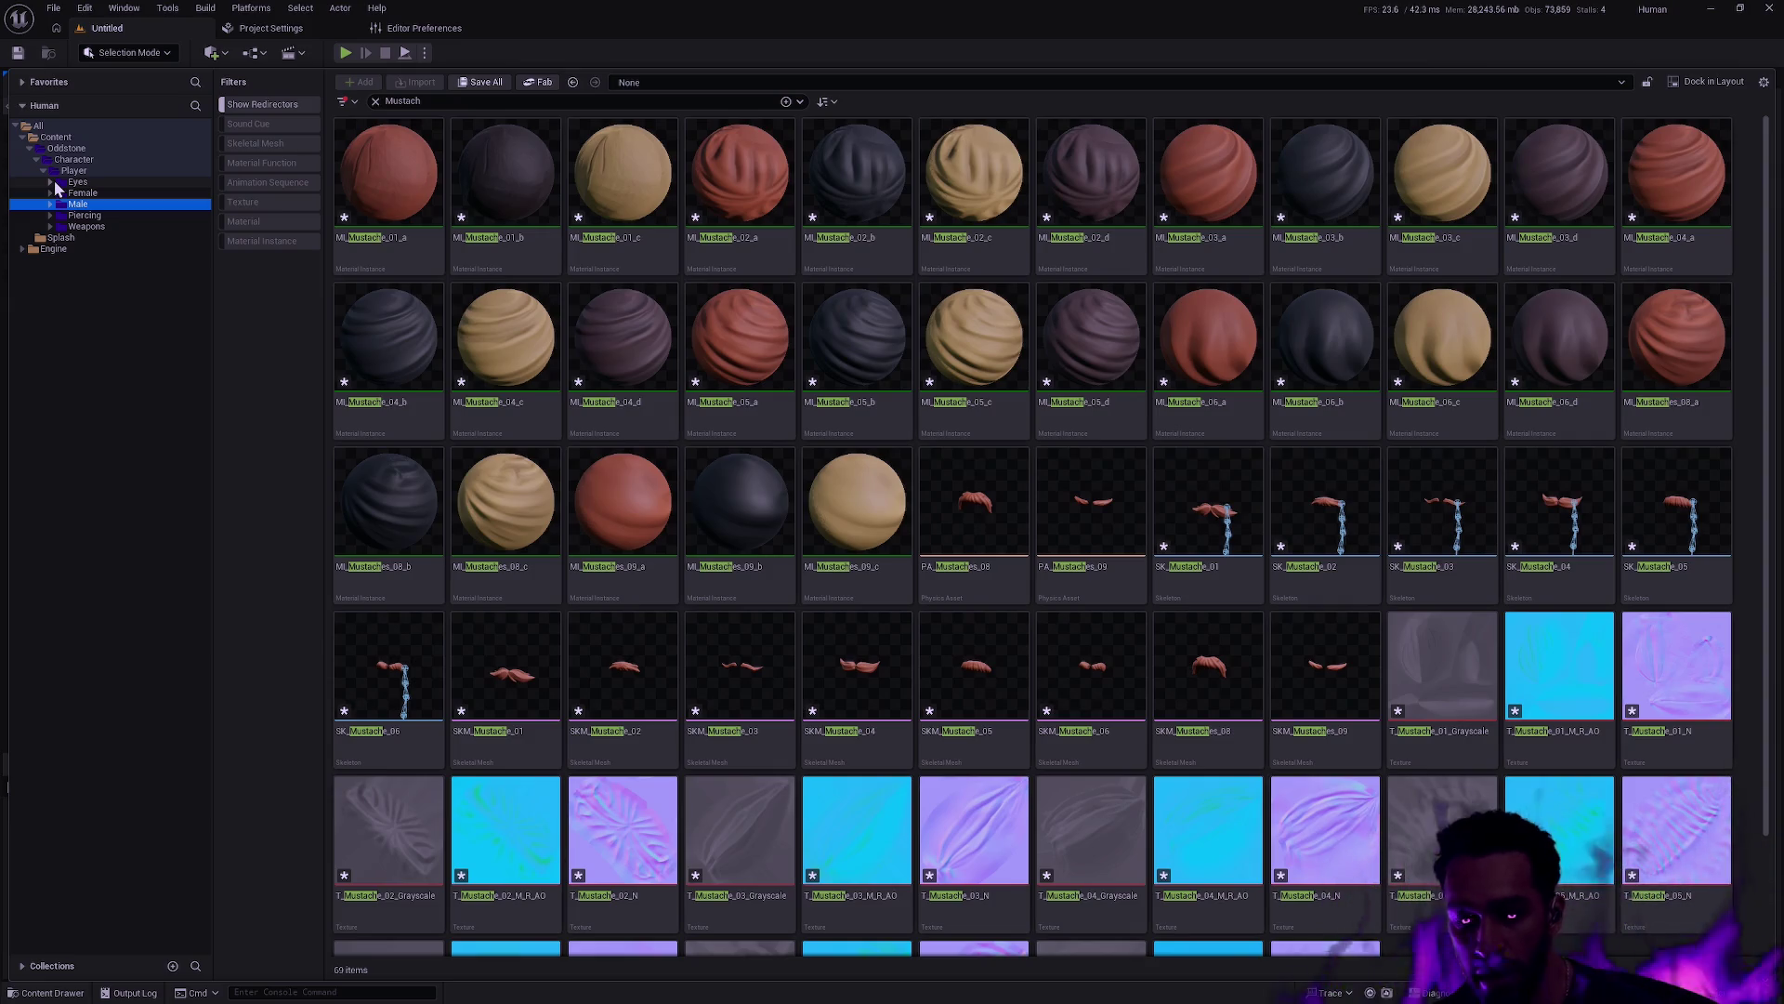
{"action": "left_click", "coordinate": [51, 205]}
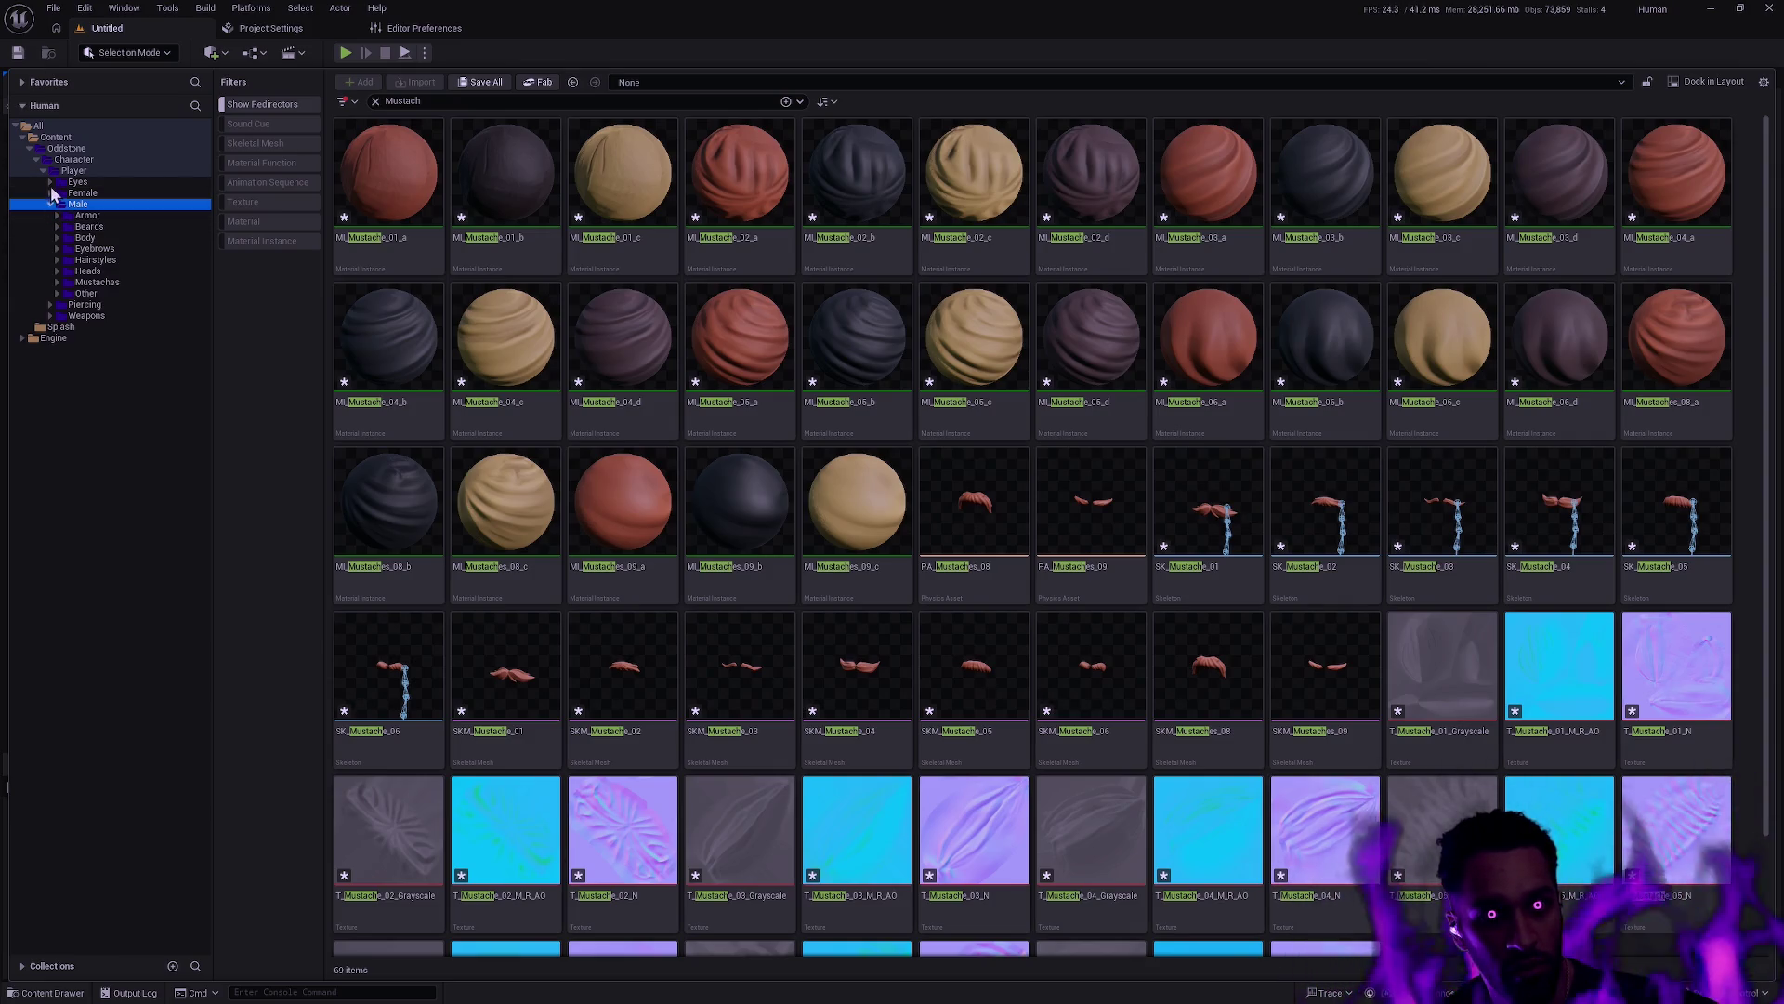
{"action": "left_click", "coordinate": [51, 183]}
Colour the Eyes_01 through Eyes_10 folders blue
{"action": "left_click", "coordinate": [91, 193]}
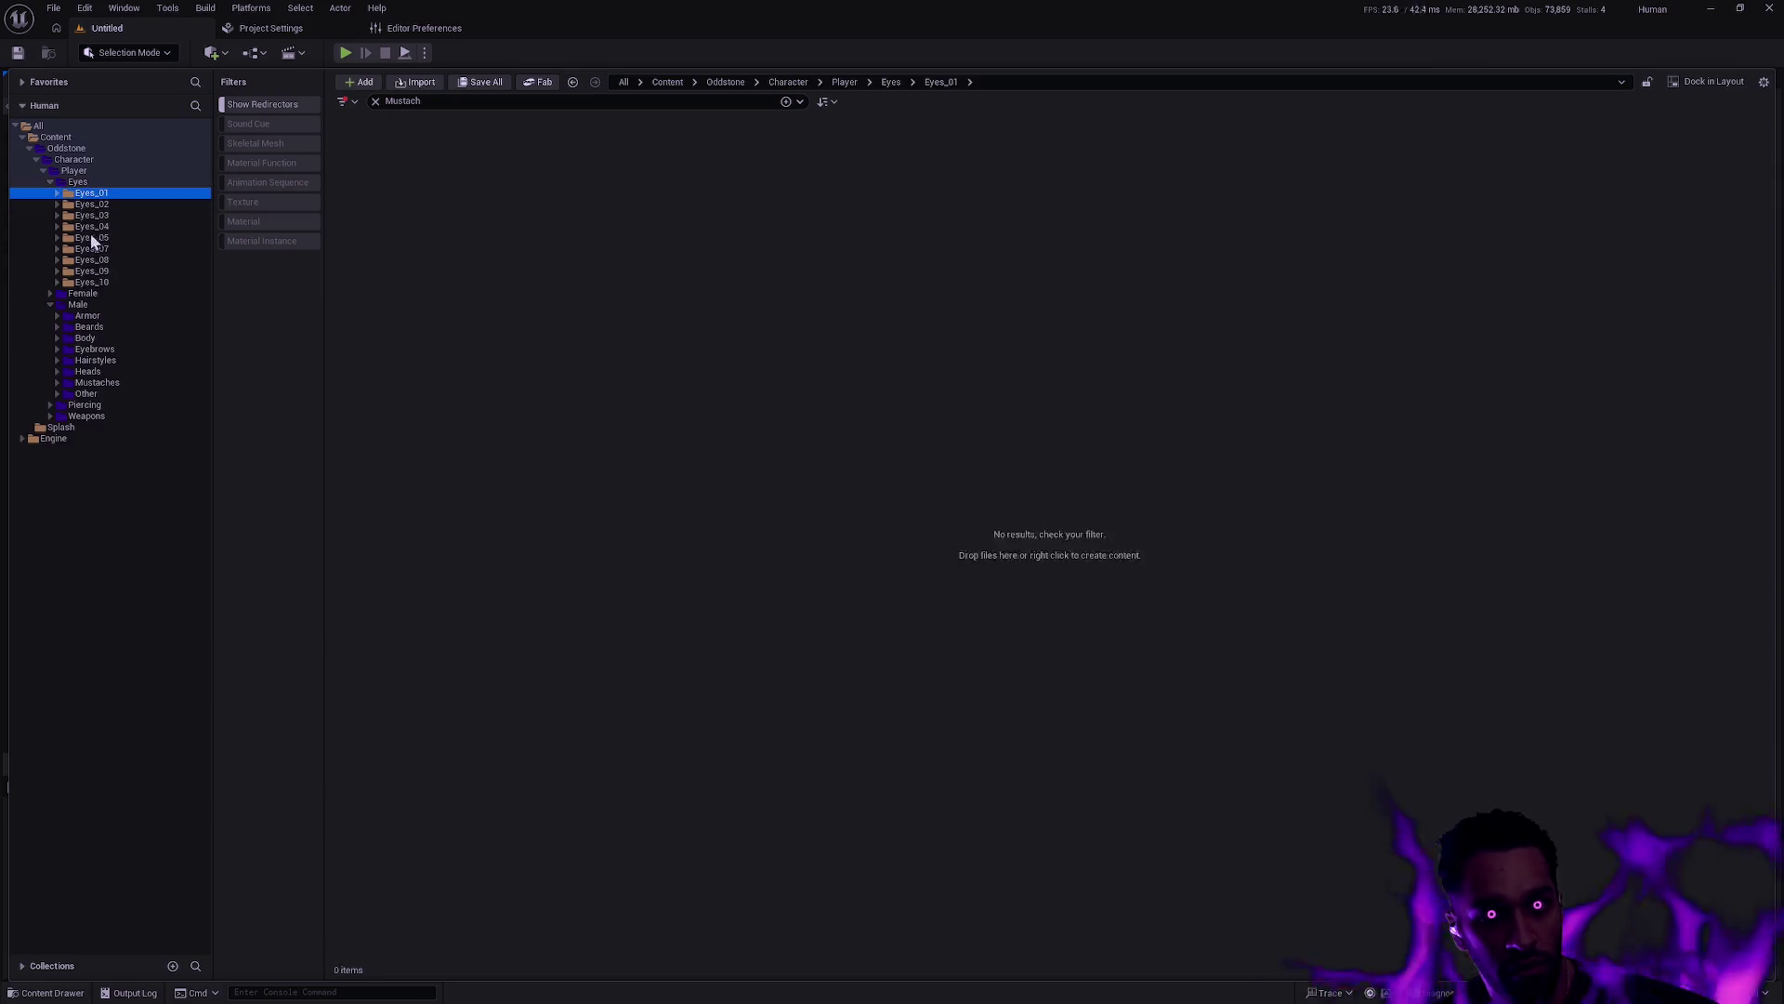
{"action": "left_click", "coordinate": [92, 282], "text": "shift"}
{"action": "right_click", "coordinate": [92, 284]}
{"action": "mouse_move", "coordinate": [177, 421]}
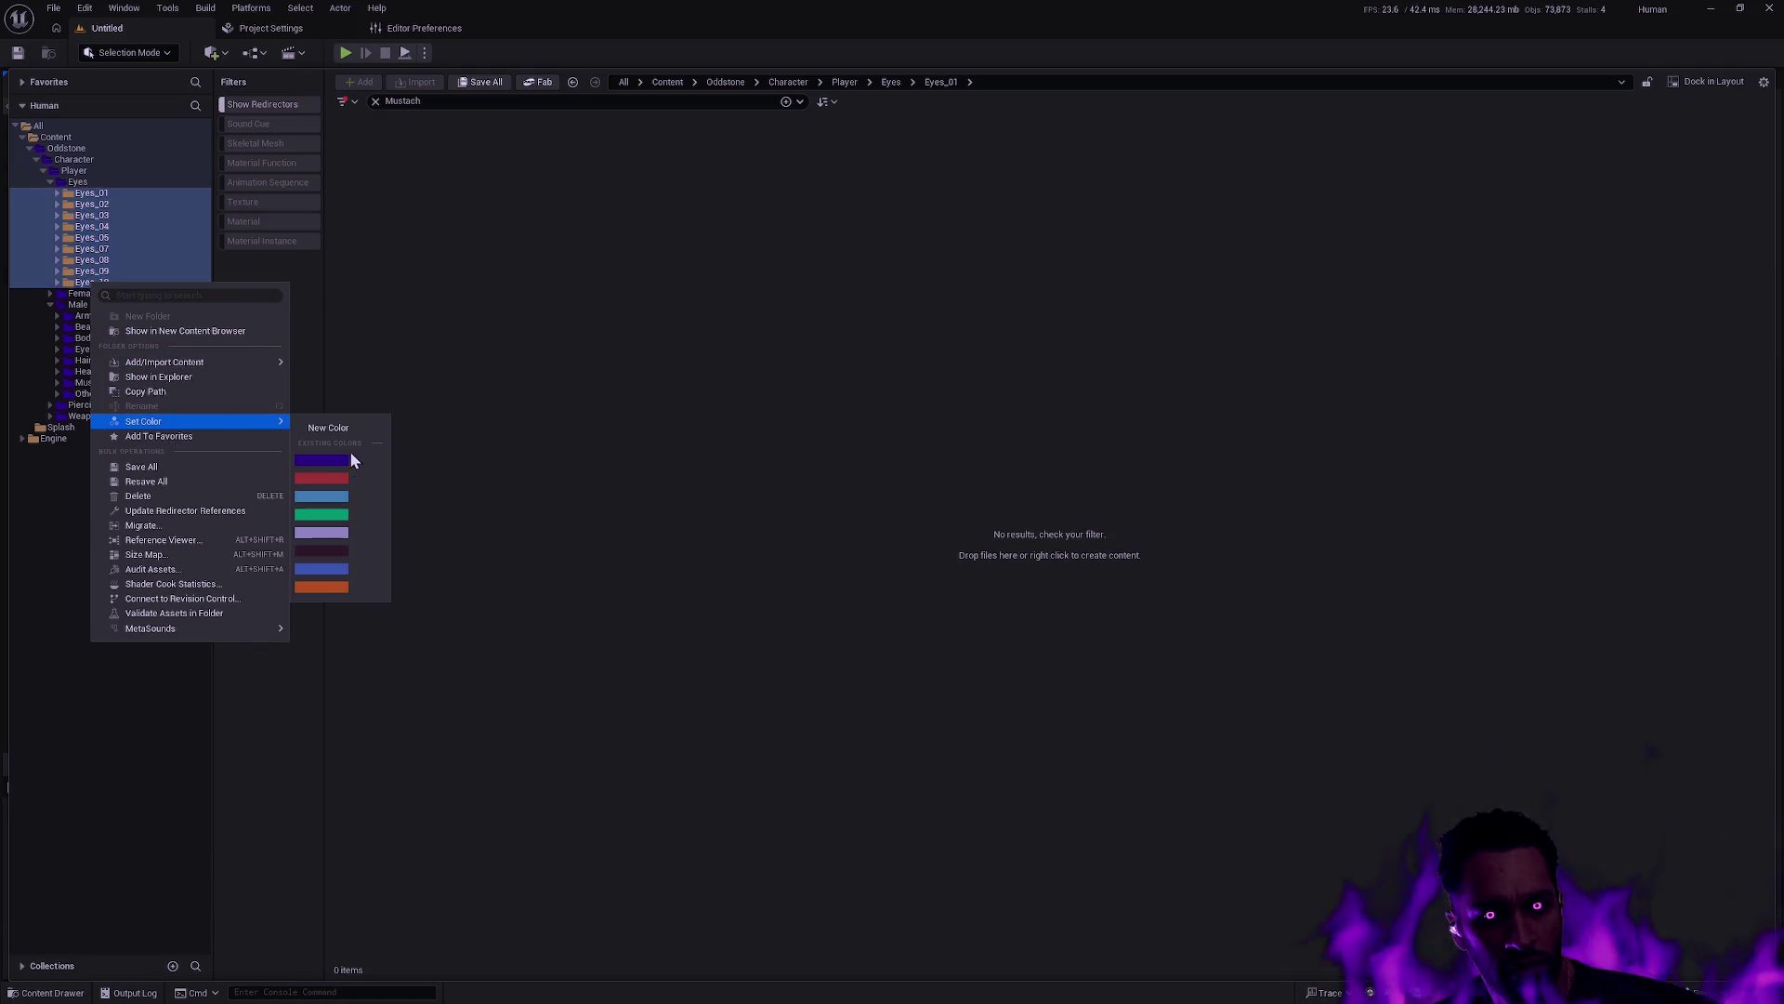
{"action": "left_click", "coordinate": [349, 450]}
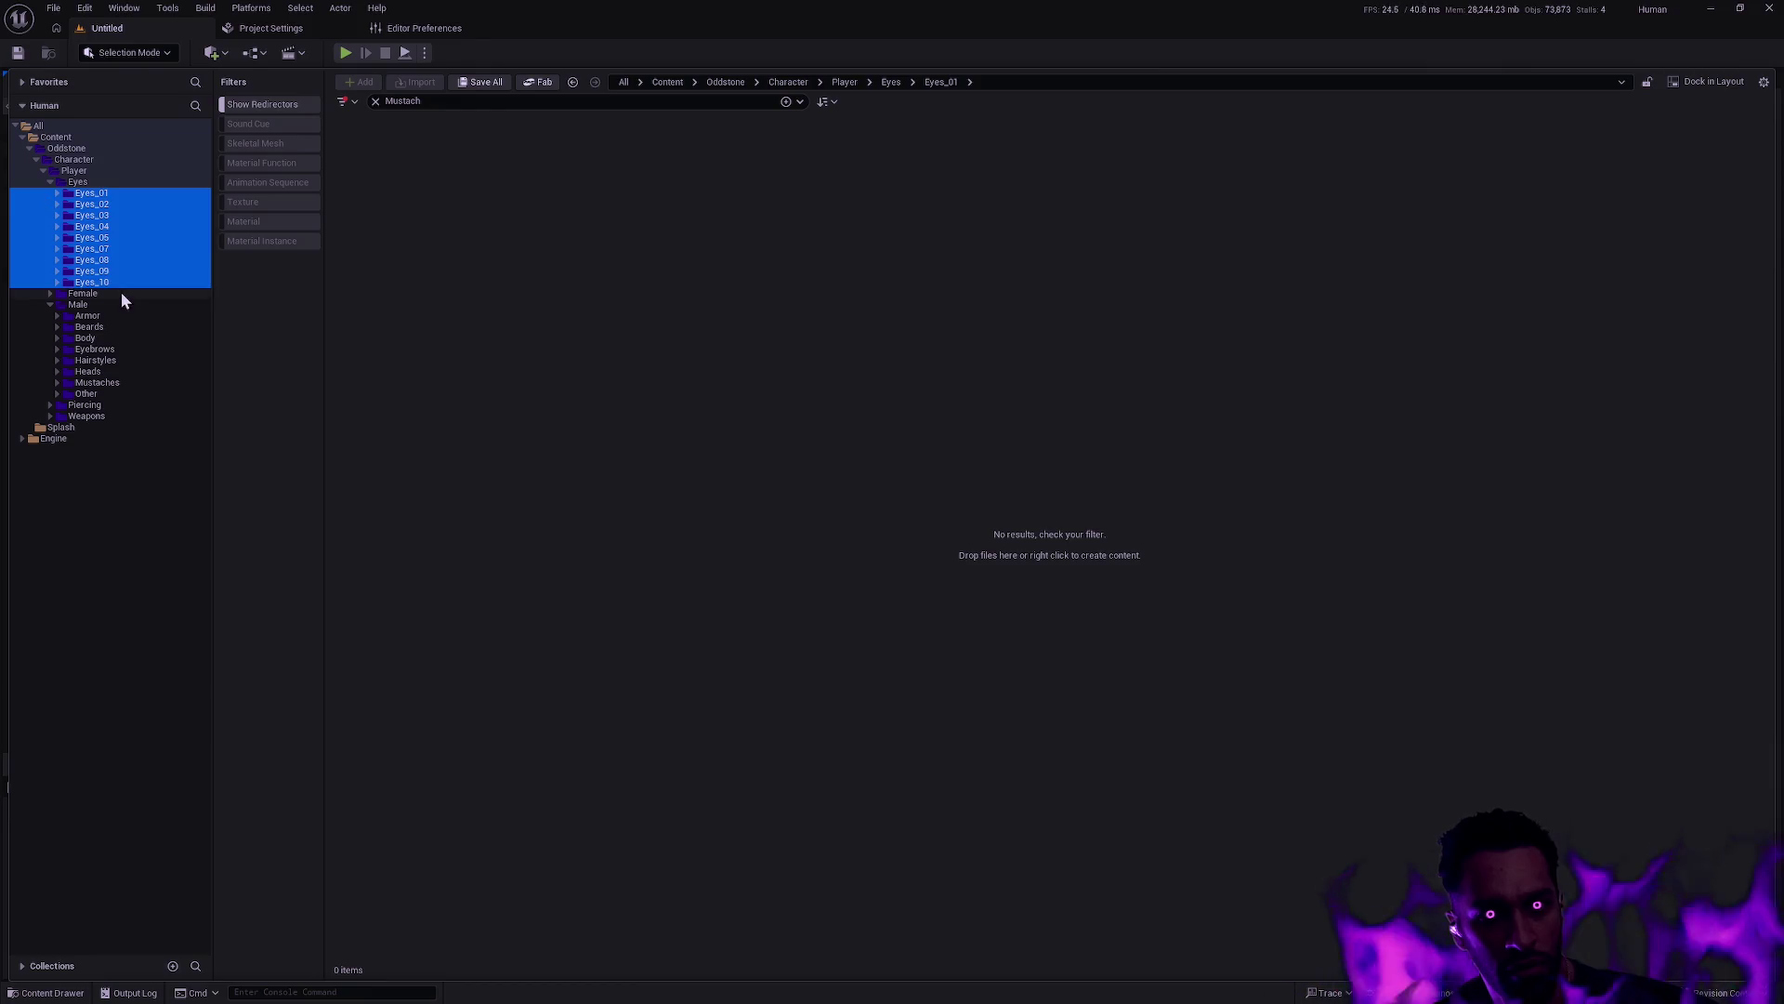
Open the Female folder and clear the Mustach search filter
{"action": "left_click", "coordinate": [121, 293]}
{"action": "left_click", "coordinate": [50, 181]}
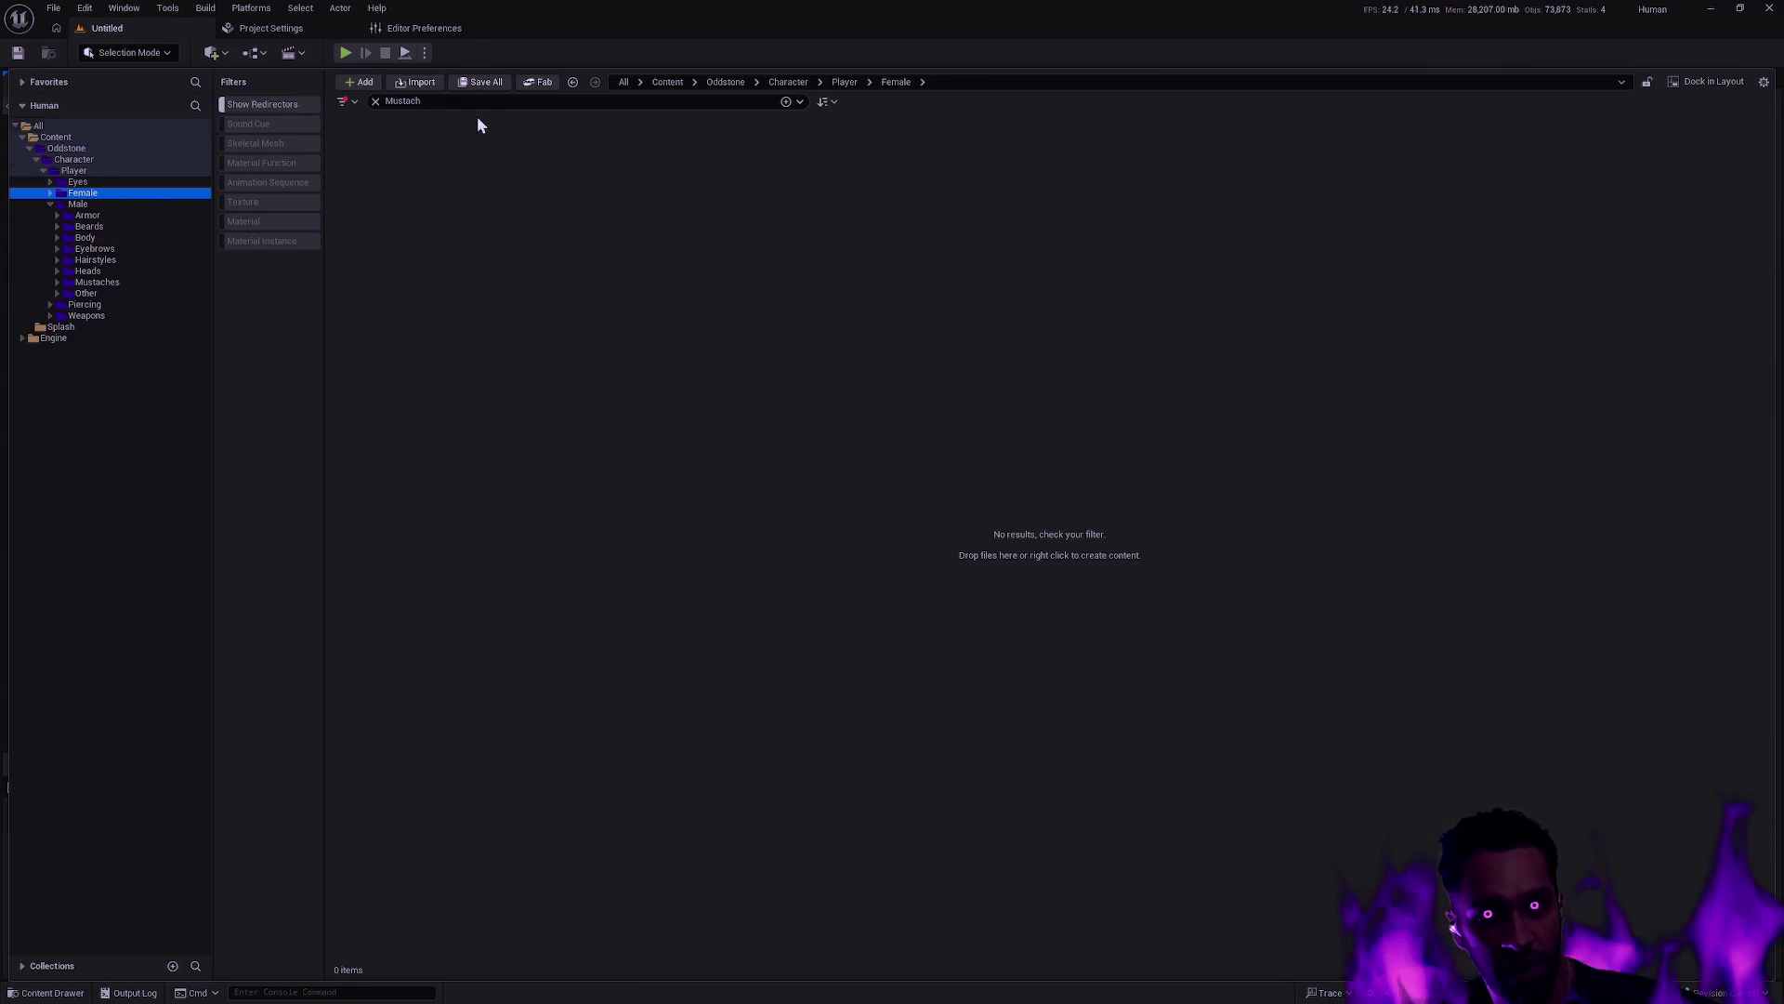
{"action": "left_click", "coordinate": [376, 102]}
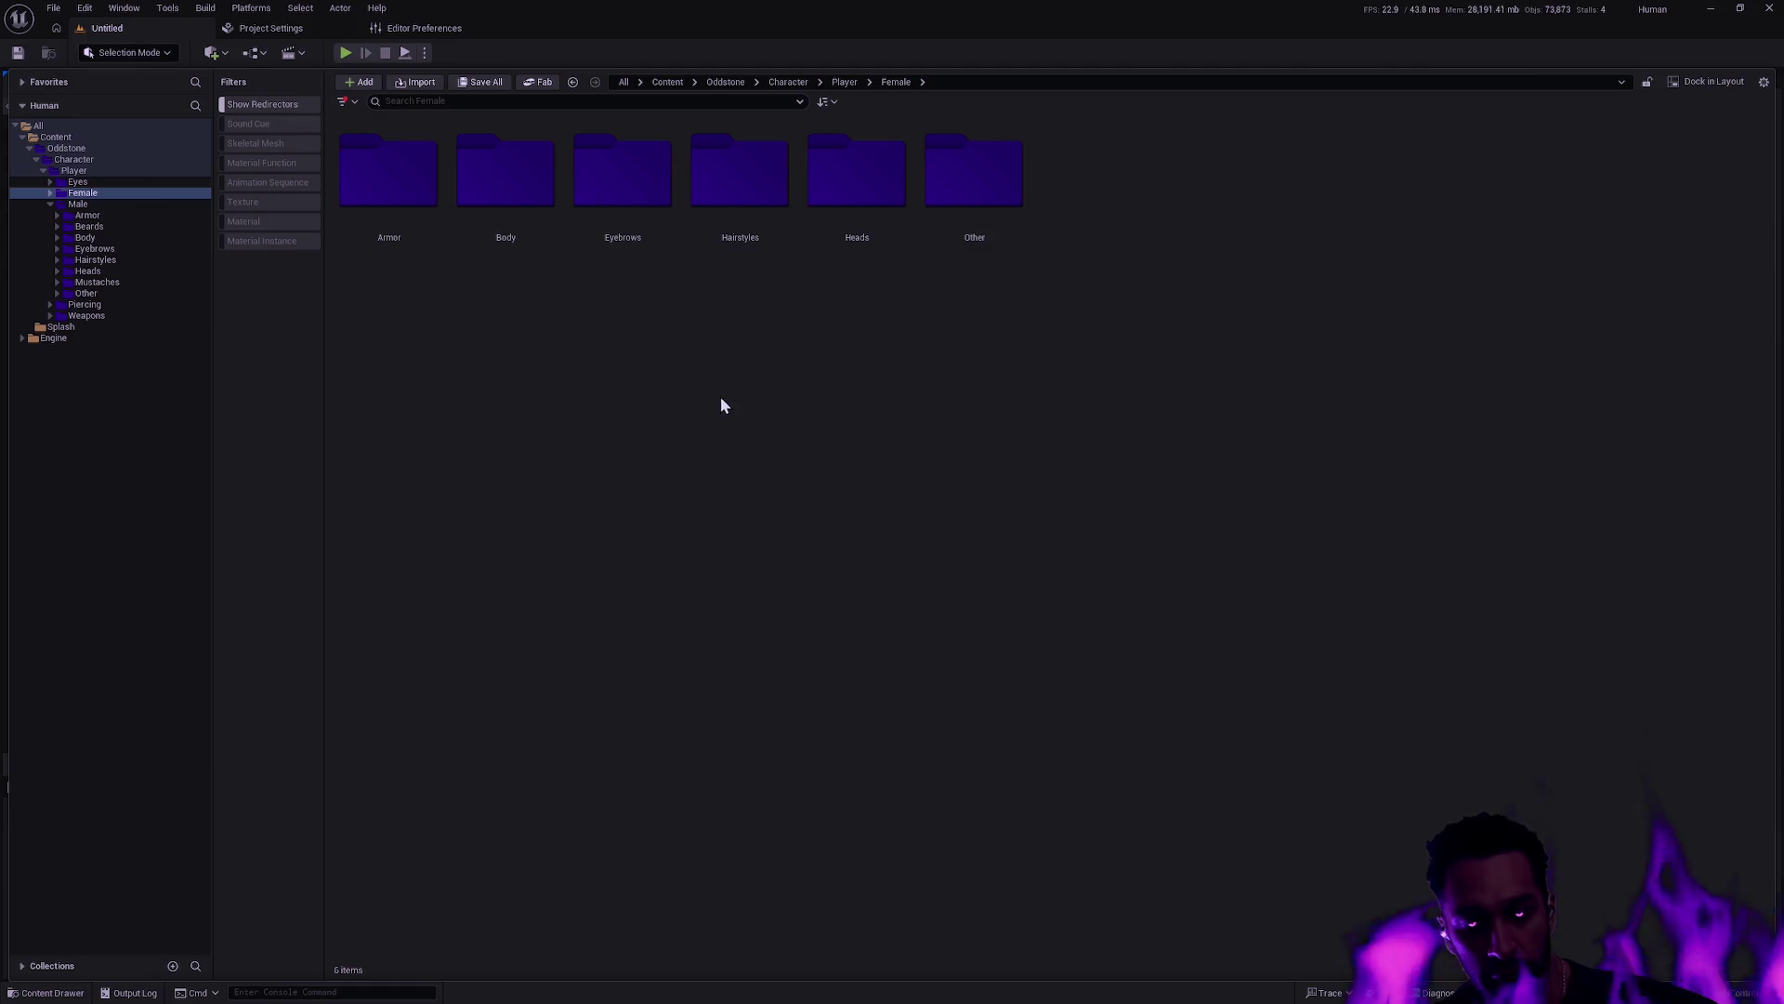
Stage all asset changes with ga -A, confirm the listed renames, and begin gc -m 'Update naming convention'
{"action": "type", "text": "s"}
{"action": "key", "text": "Return"}
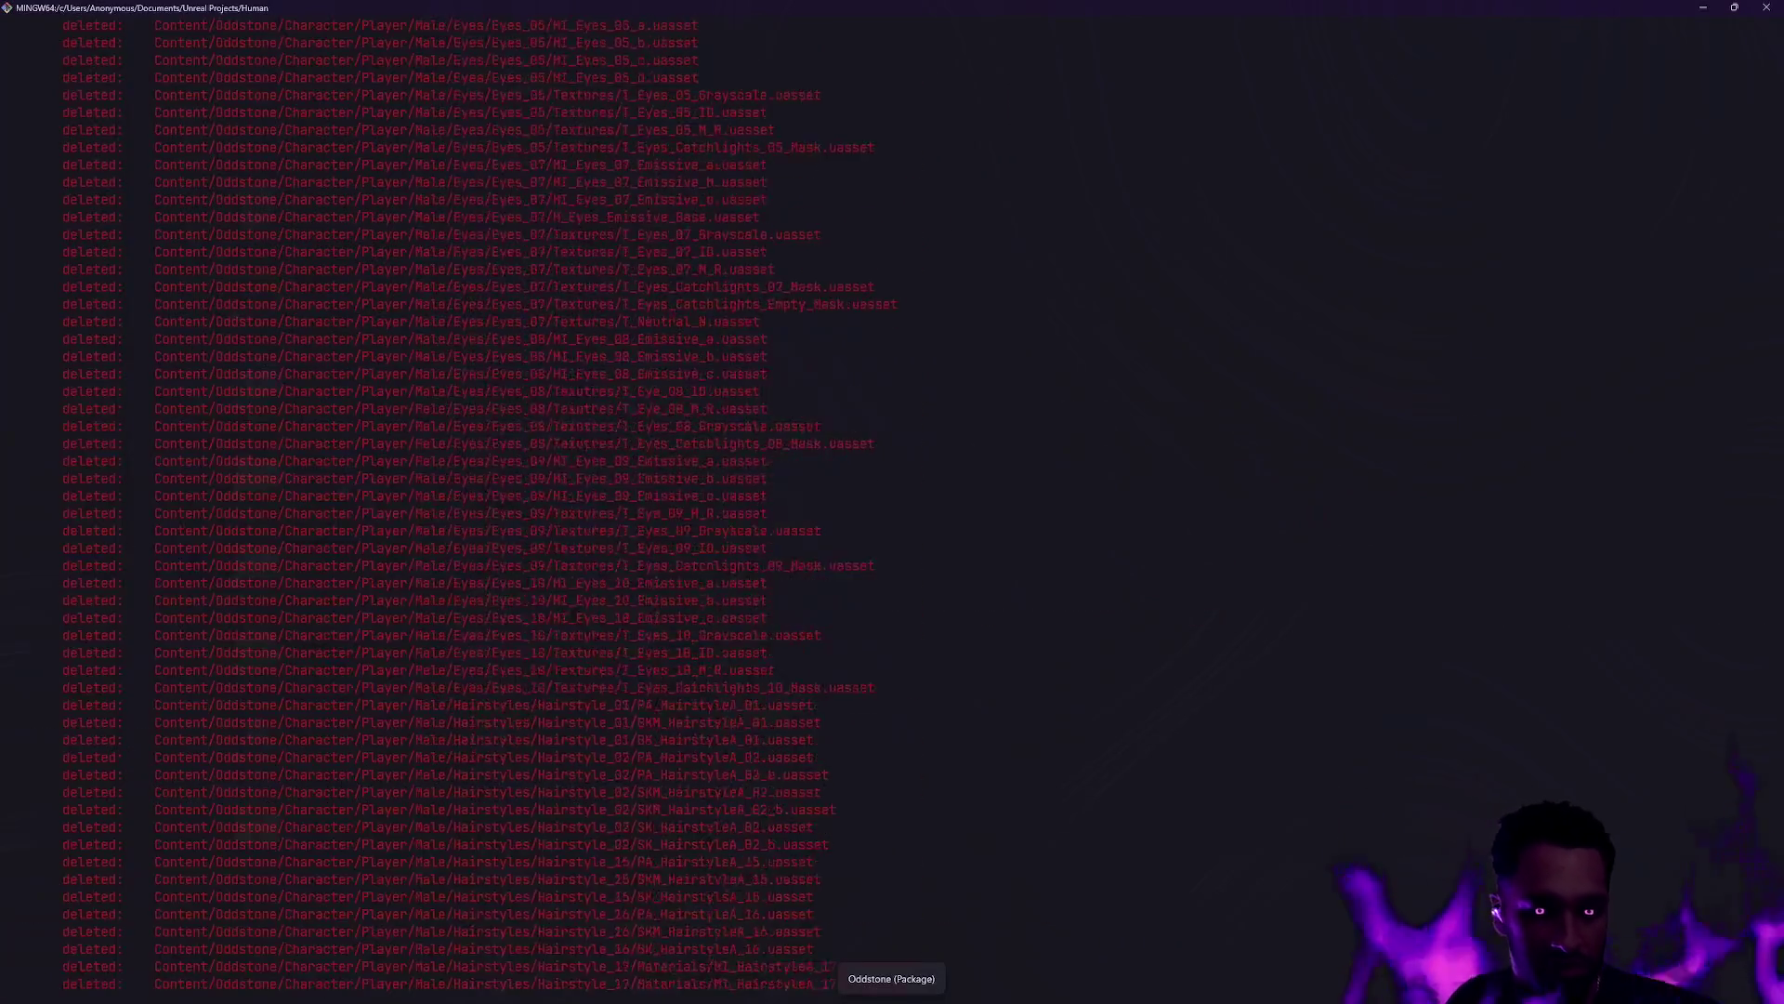
{"action": "type", "text": "ga -A"}
{"action": "key", "text": "Return"}
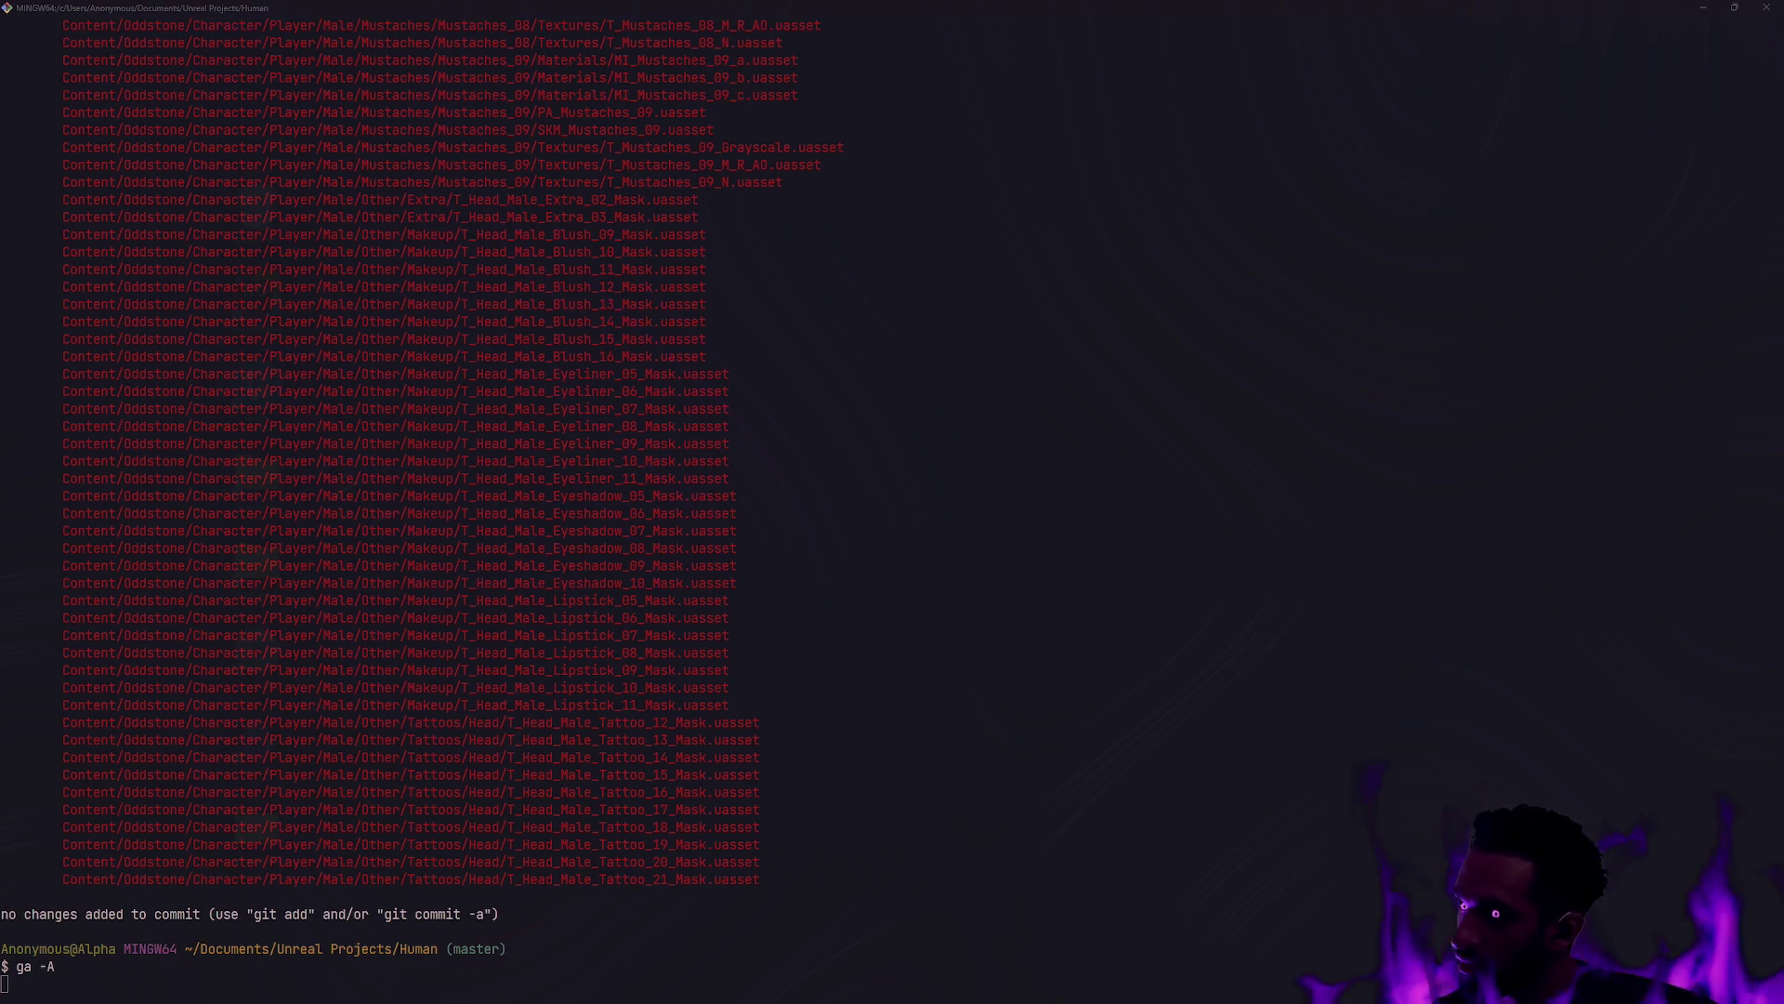
{"action": "type", "text": "gs"}
{"action": "key", "text": "Return"}
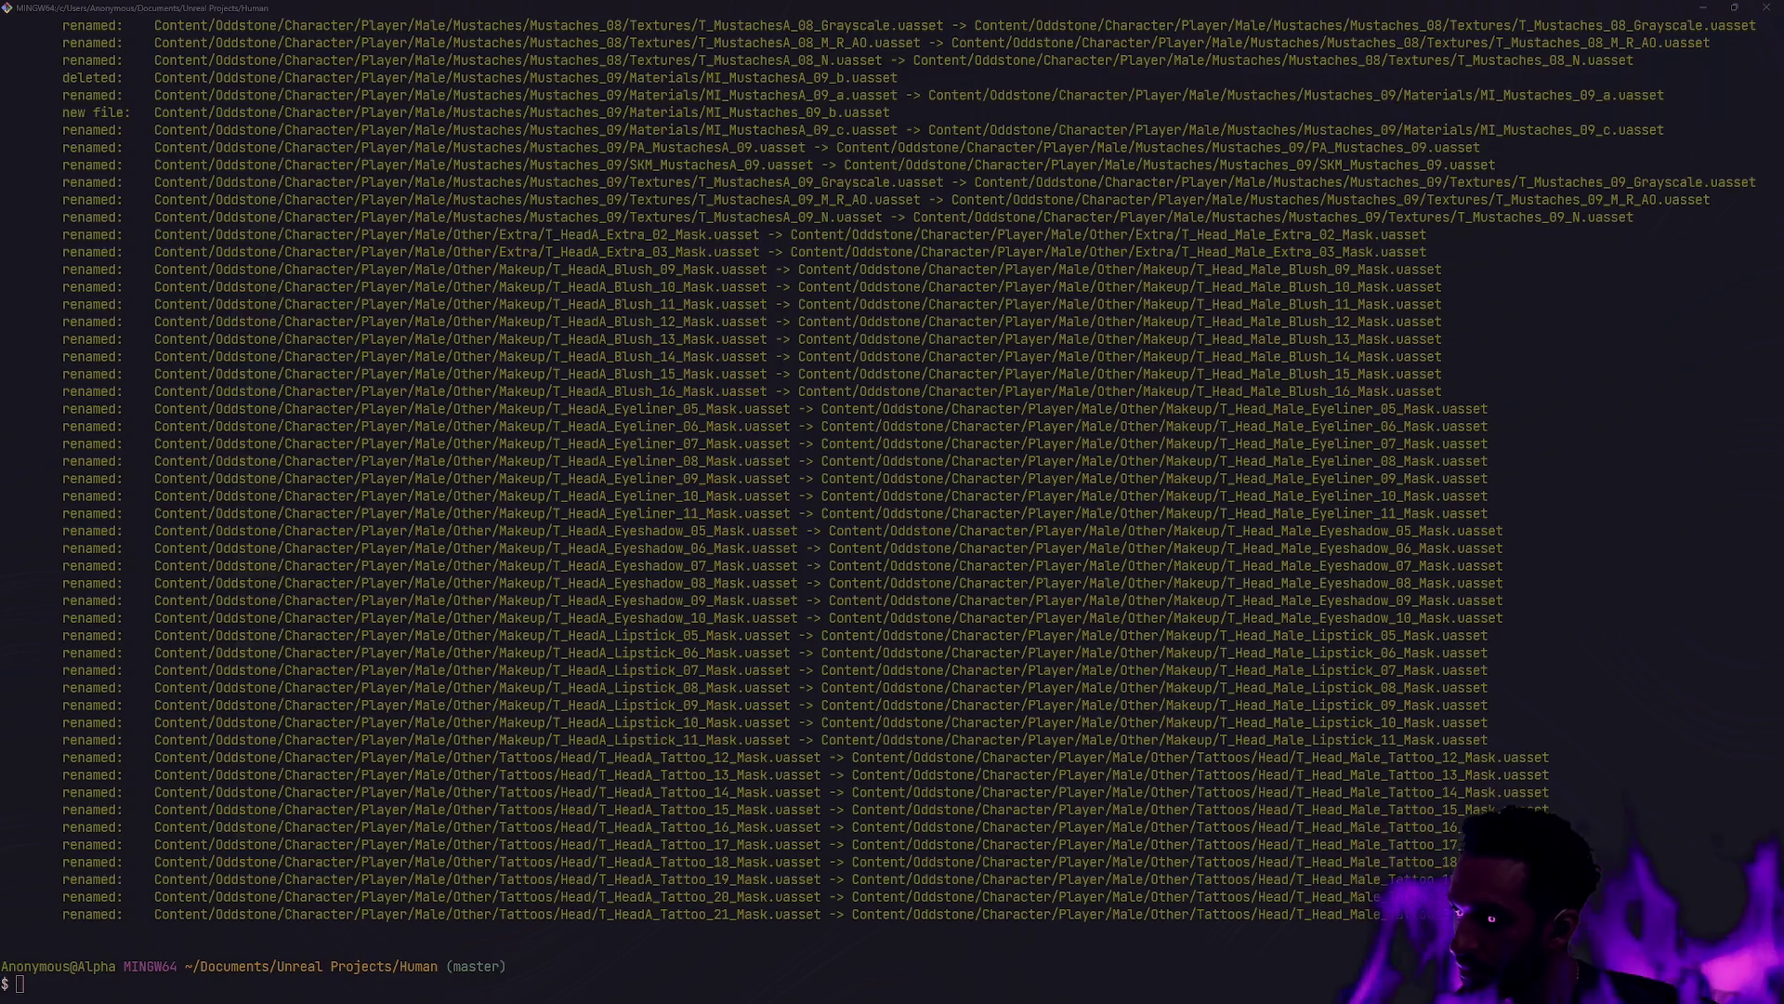
{"action": "type", "text": "gc -m '"}
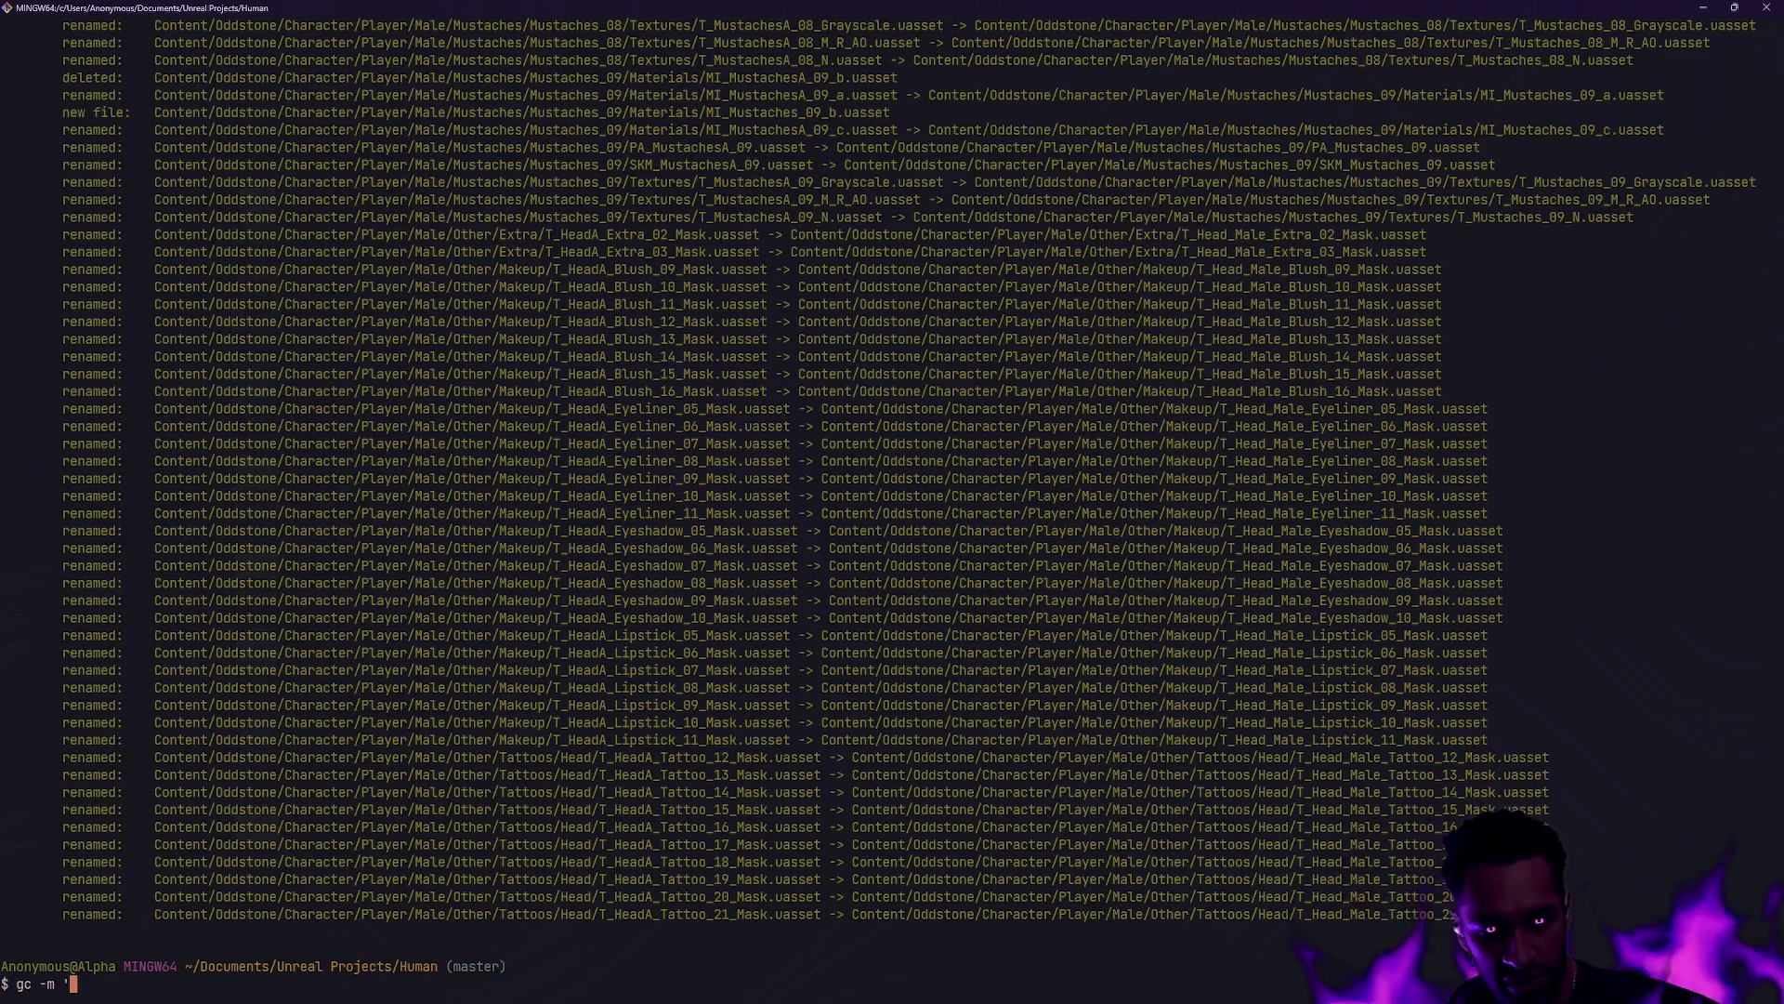
Commit as 'Update naming convention', verify a clean working tree with gs, and return to Unreal
{"action": "type", "text": "Update naming conv"}
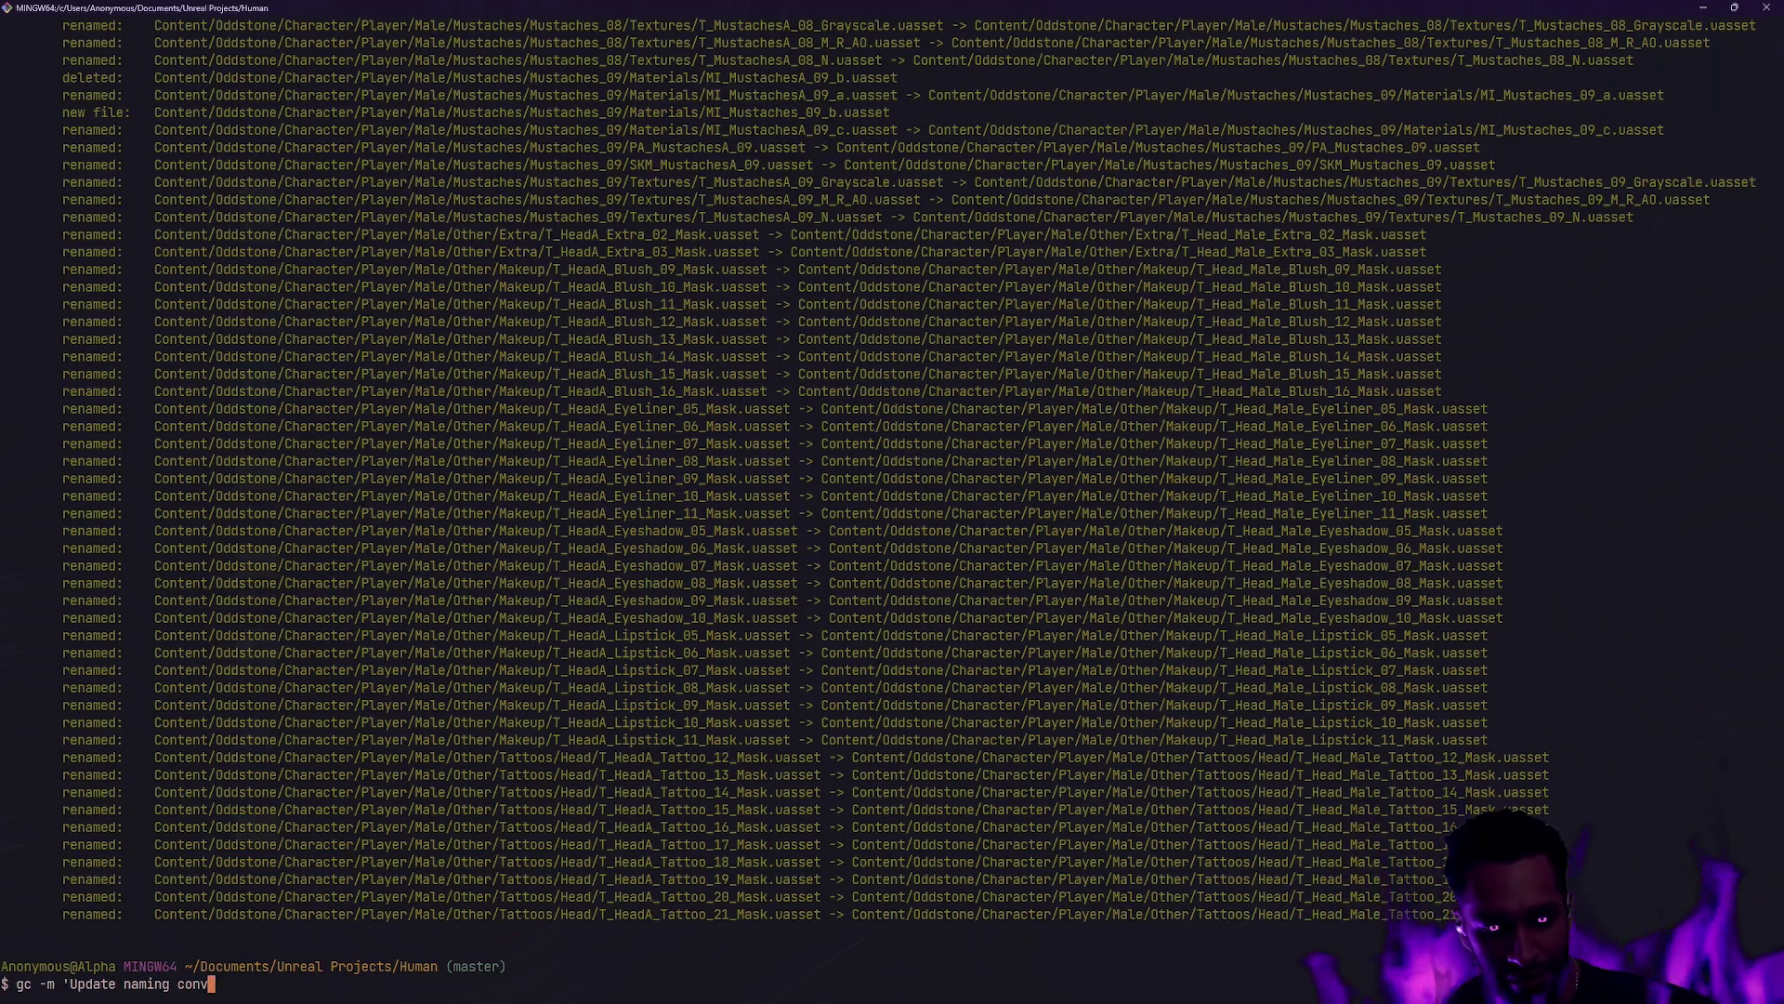
{"action": "type", "text": "ention'"}
{"action": "key", "text": "Return"}
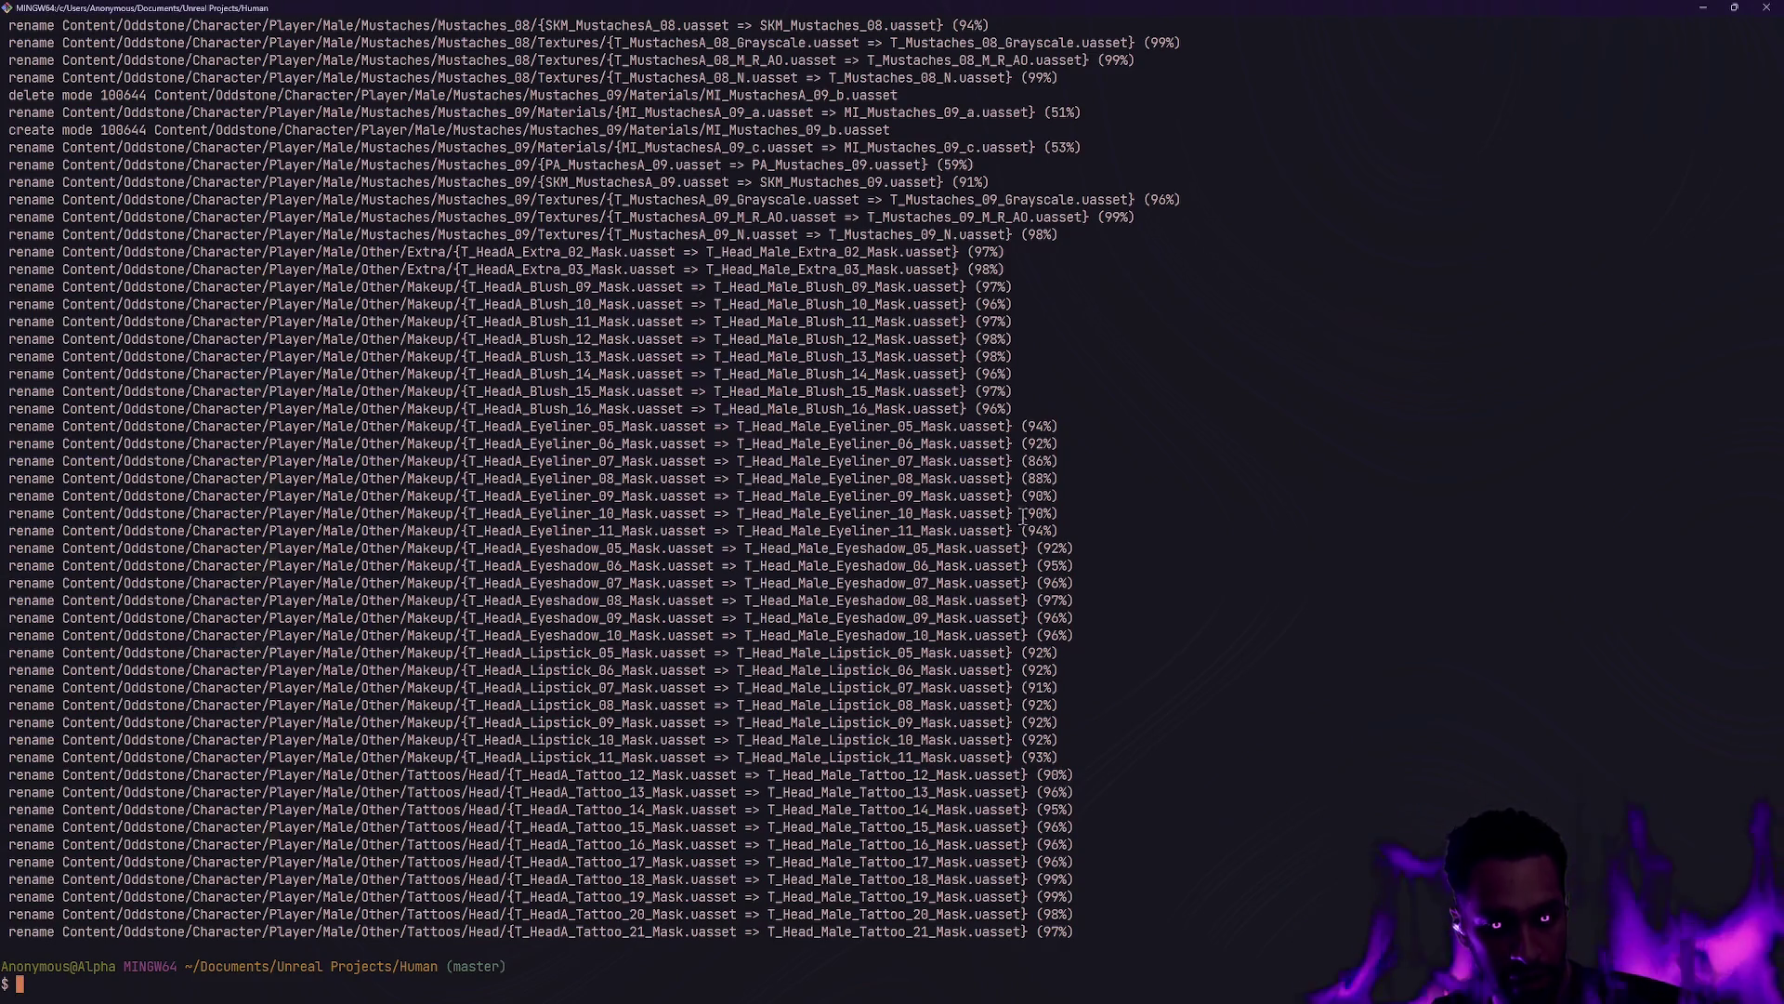
{"action": "type", "text": "gs"}
{"action": "key", "text": "Return"}
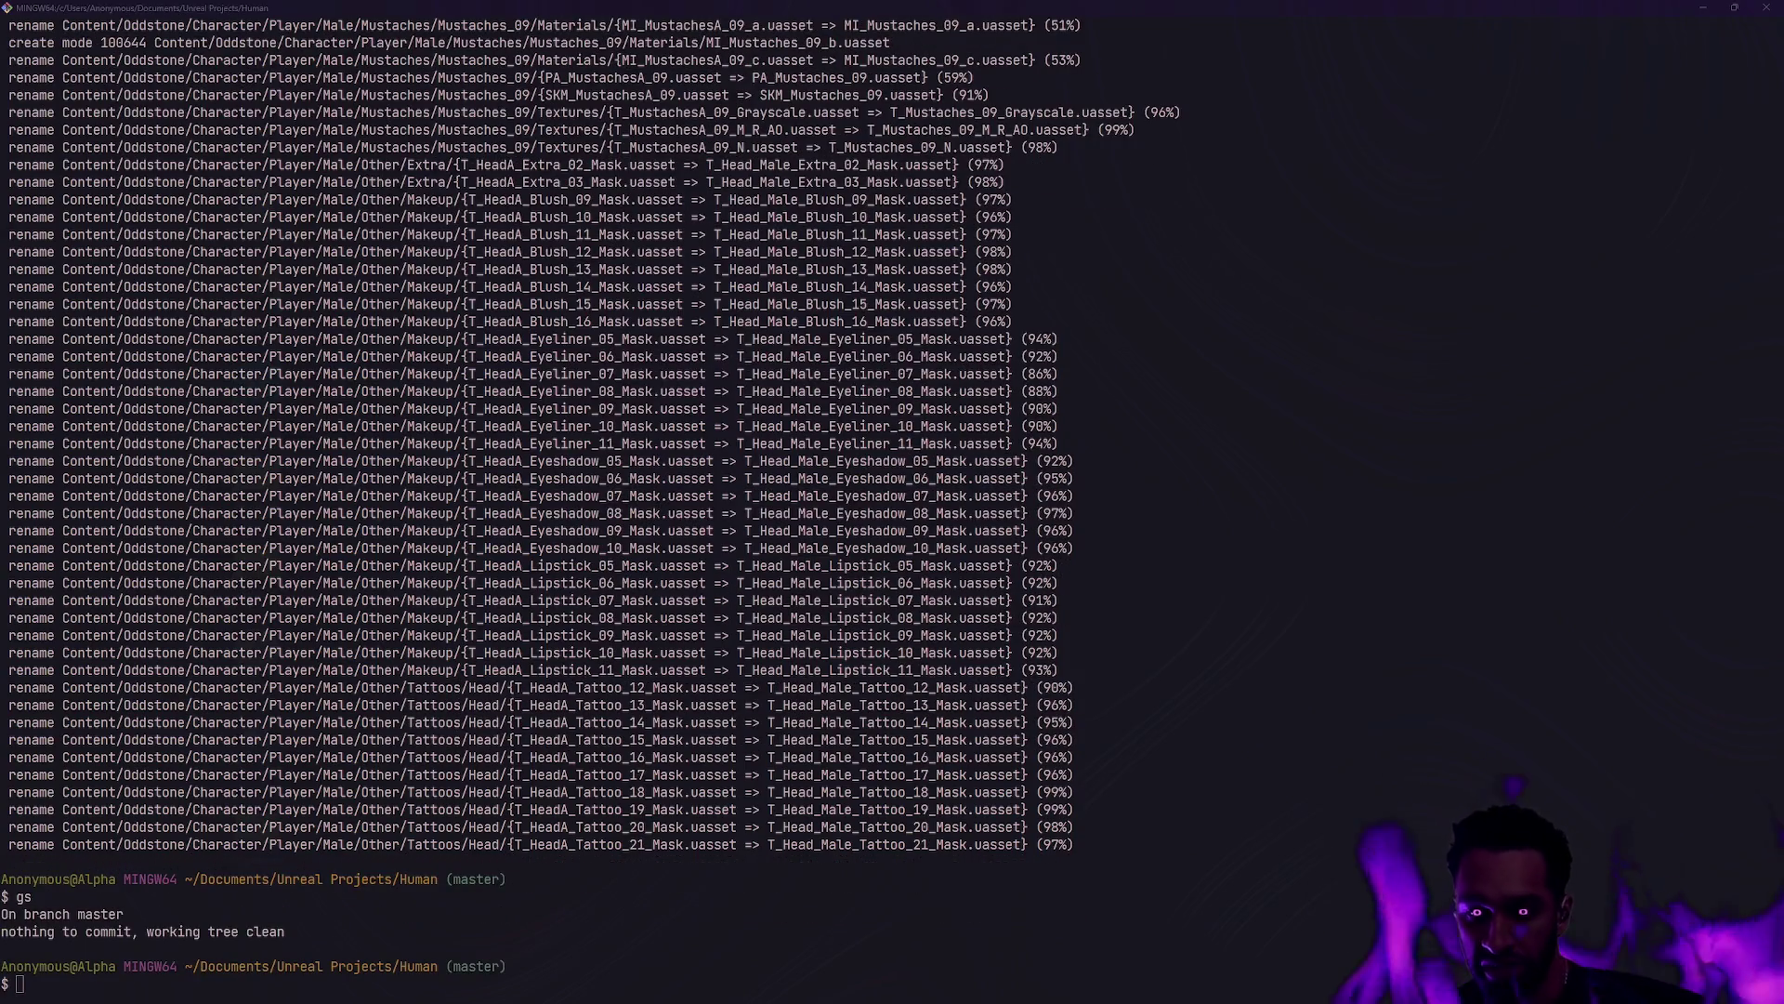
{"action": "key", "text": "alt+Tab"}
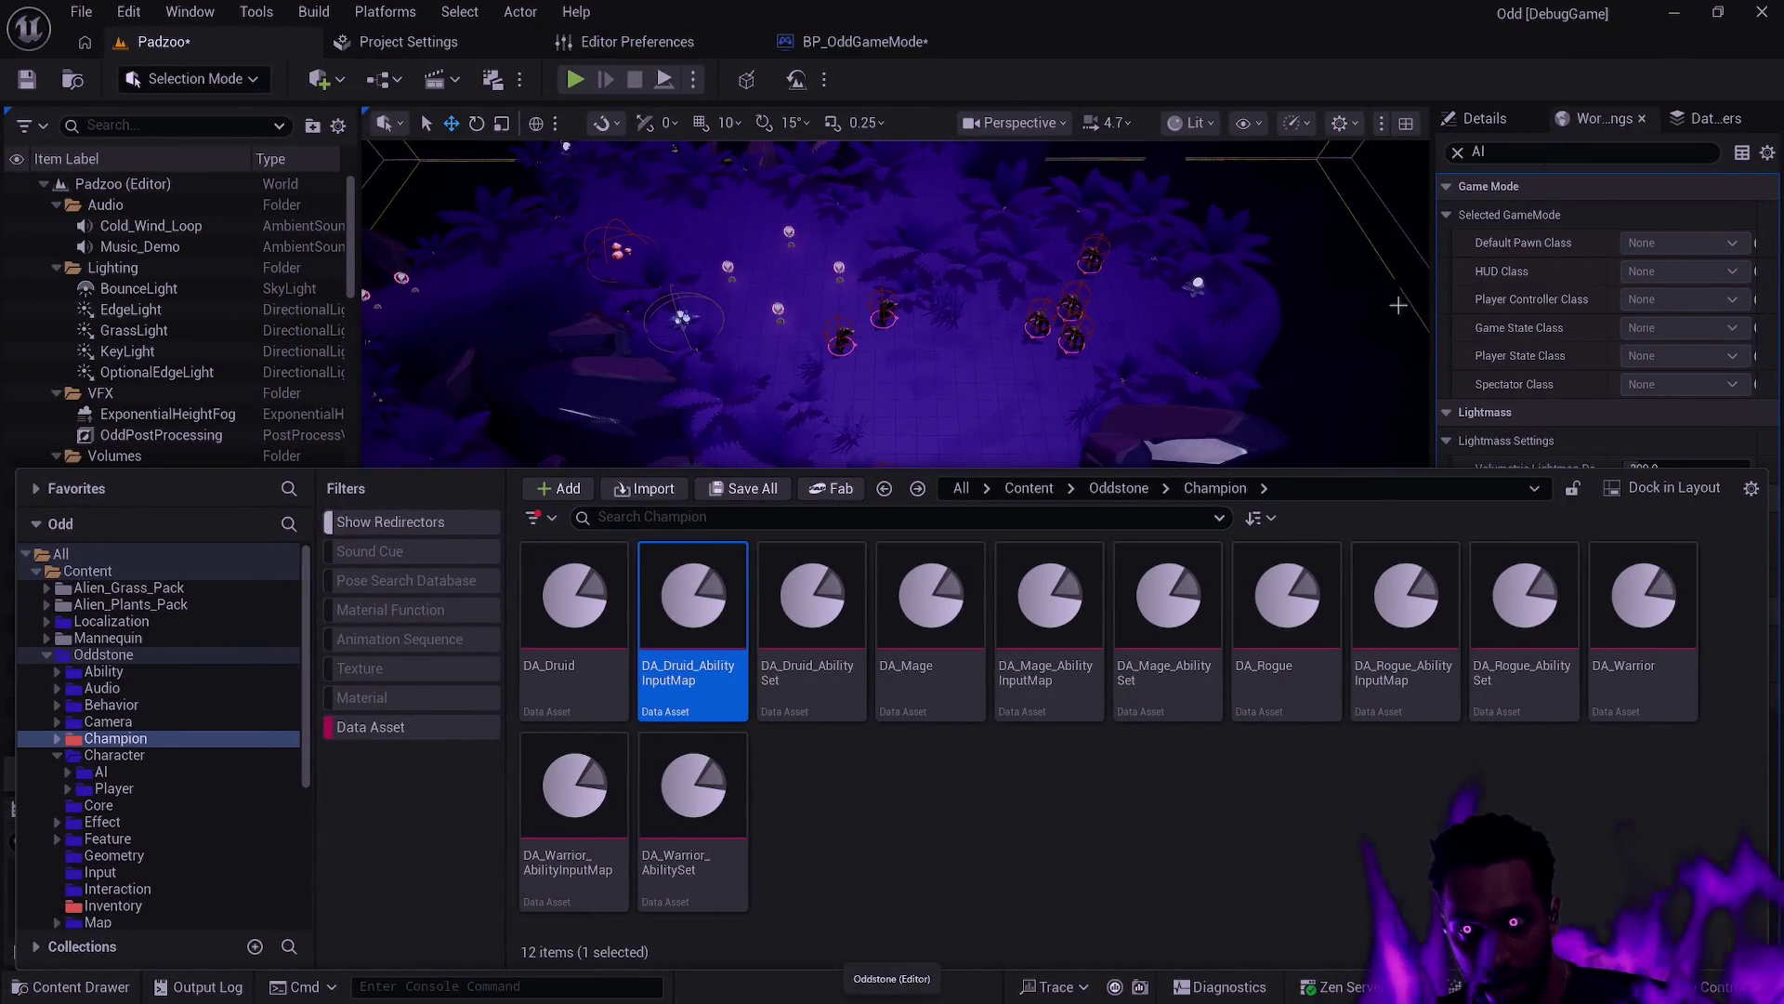
Toggle the Content Drawer and navigate the folder tree to Oddstone's Character/Player folder
{"action": "left_click", "coordinate": [1448, 88]}
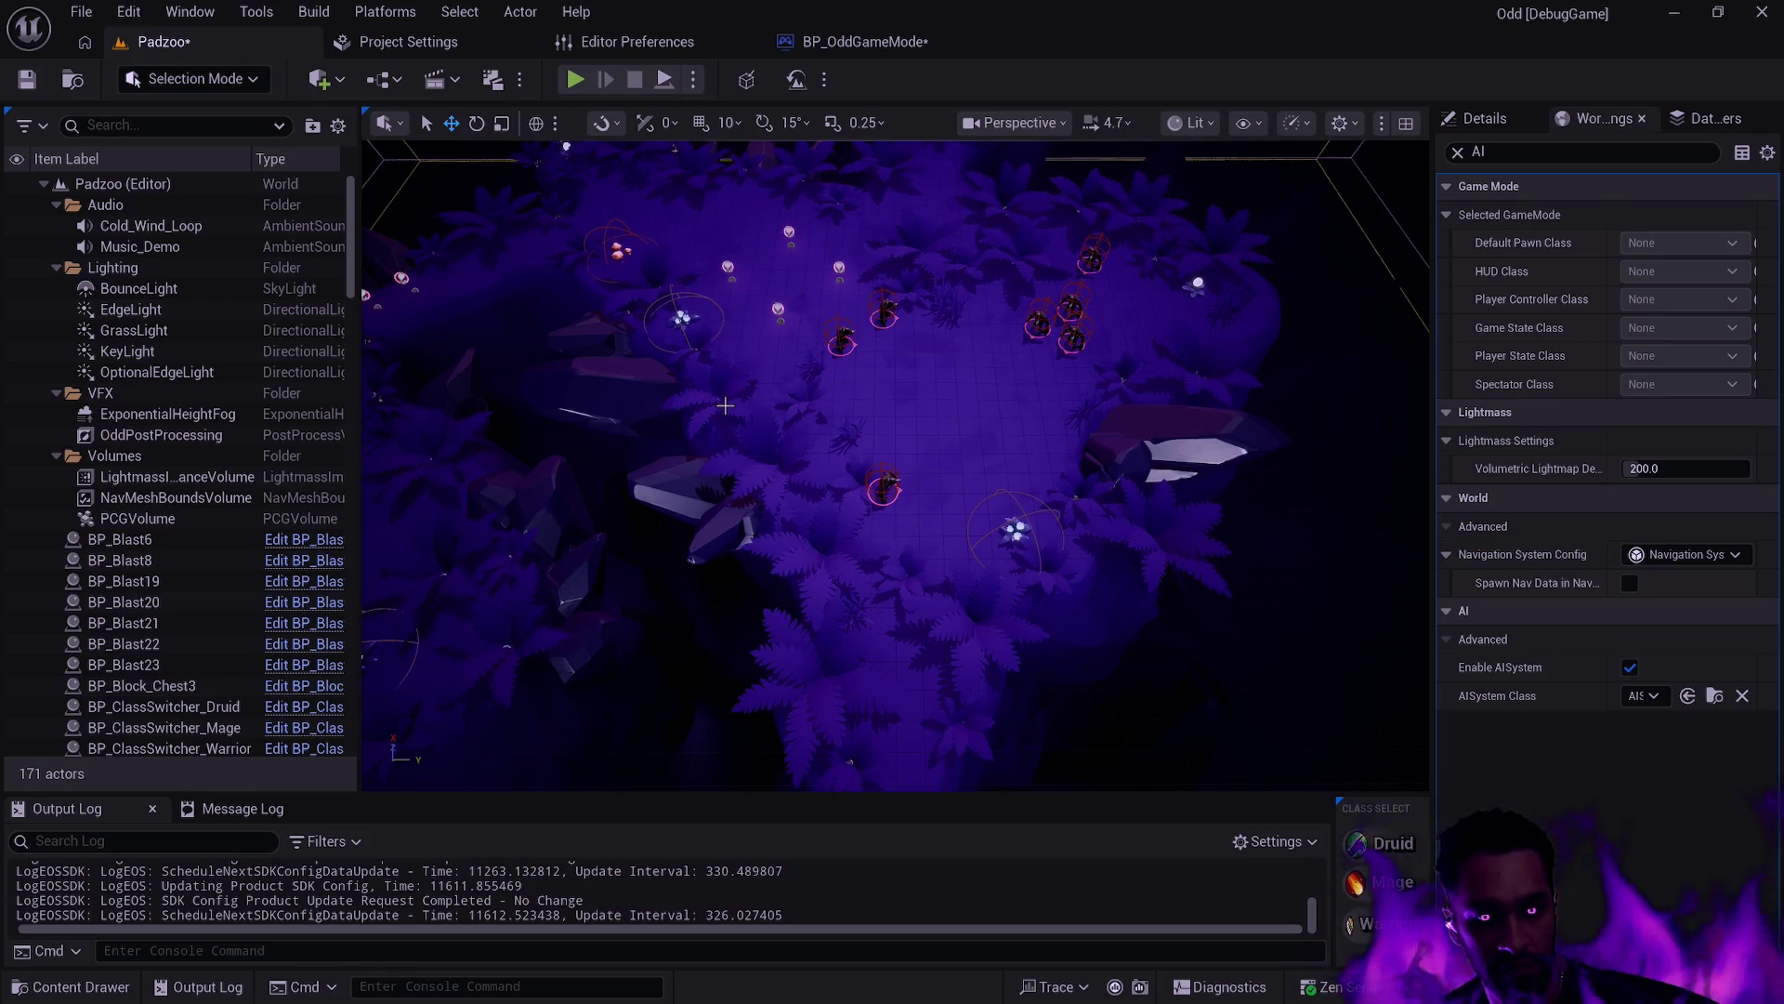
{"action": "key", "text": "ctrl+space"}
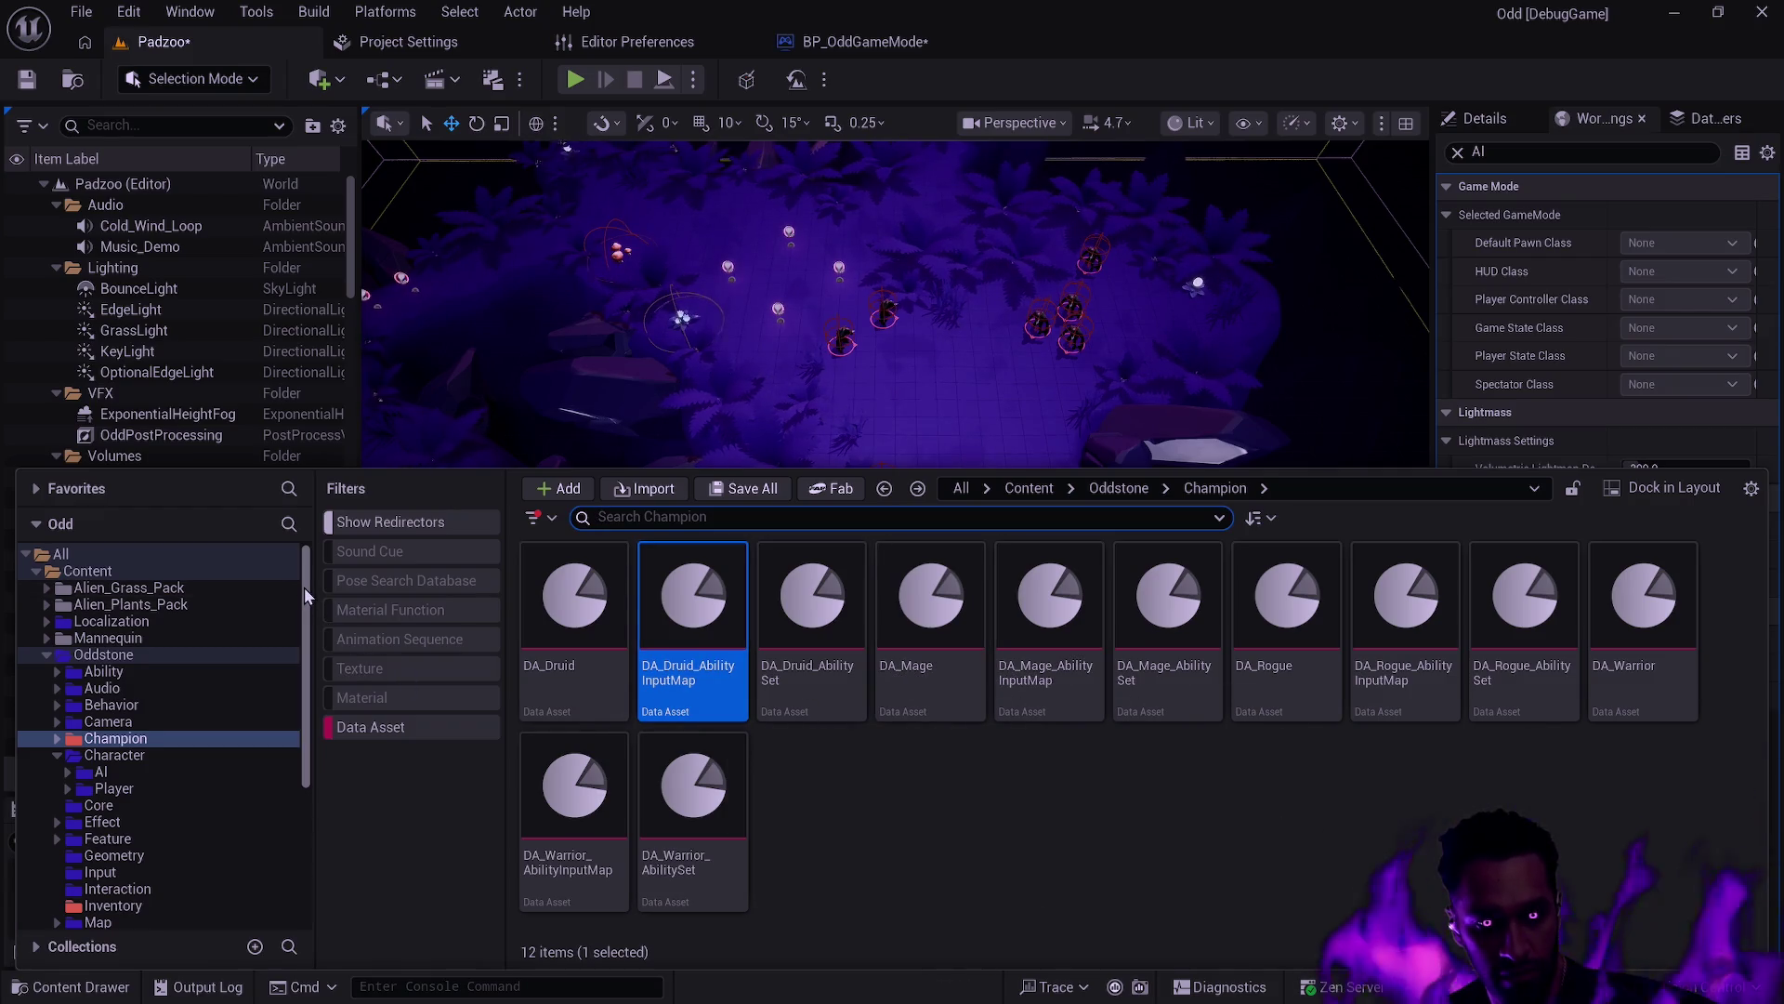
{"action": "left_click_drag", "start_coordinate": [303, 587], "coordinate": [303, 667]}
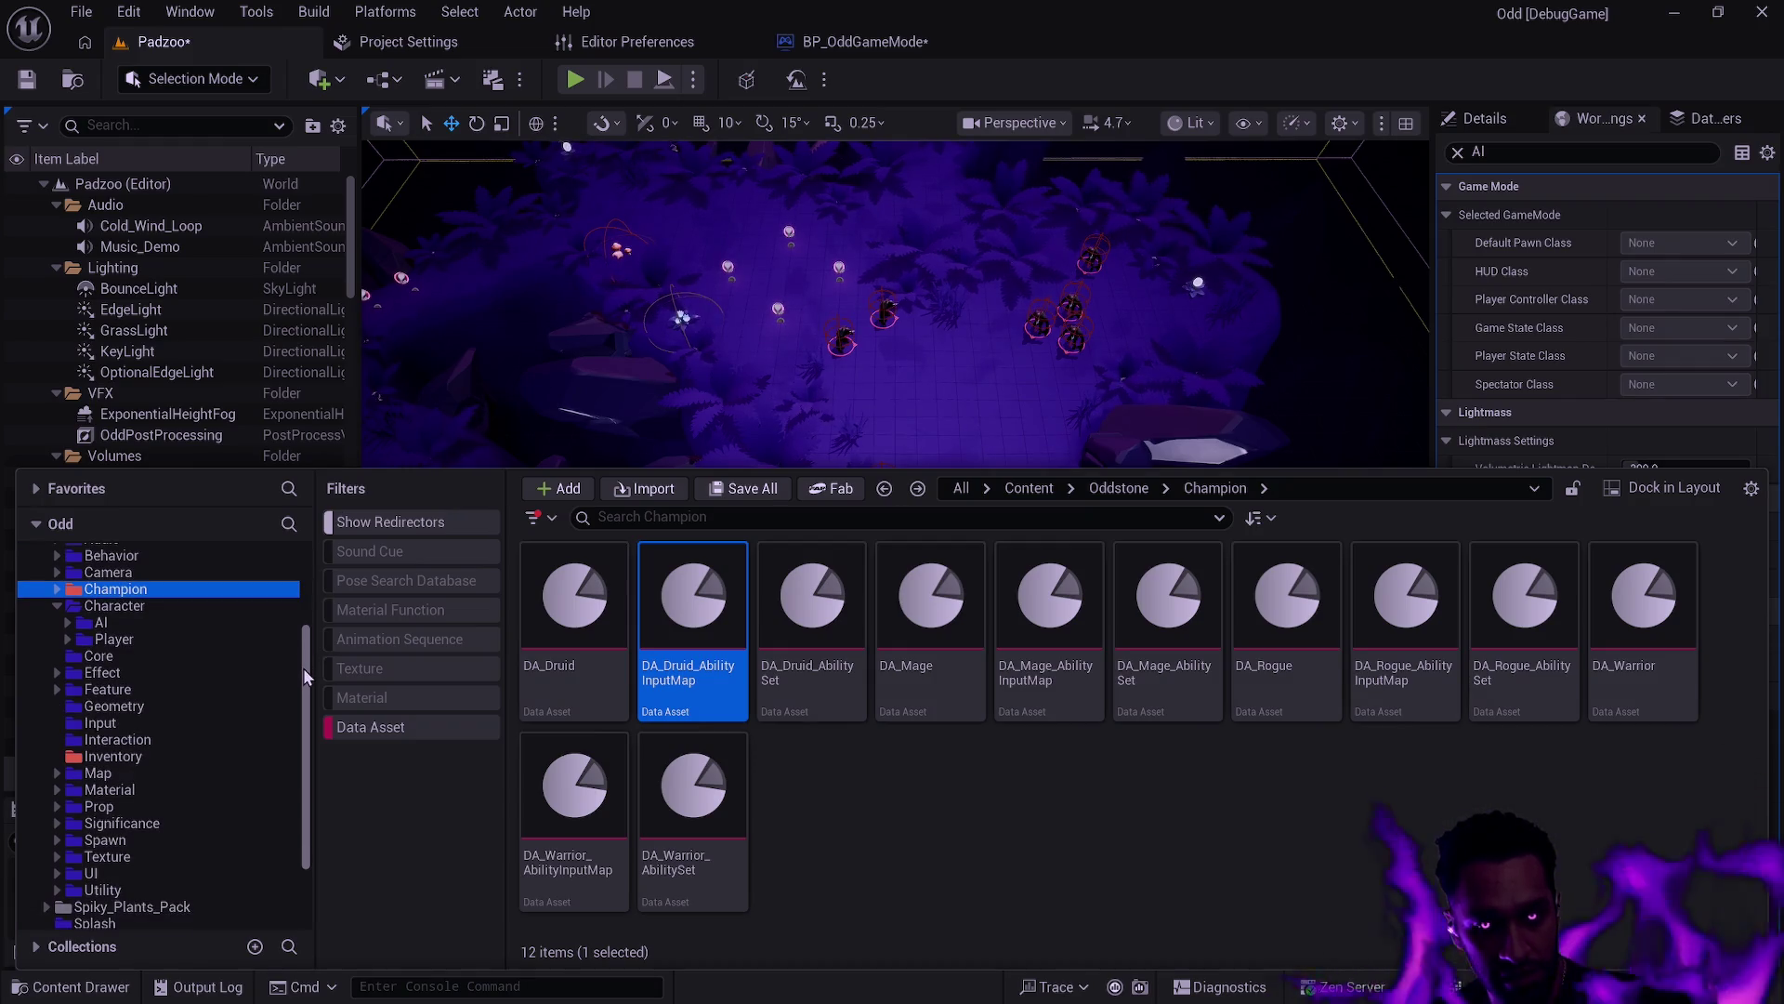
{"action": "key", "text": "alt+Tab"}
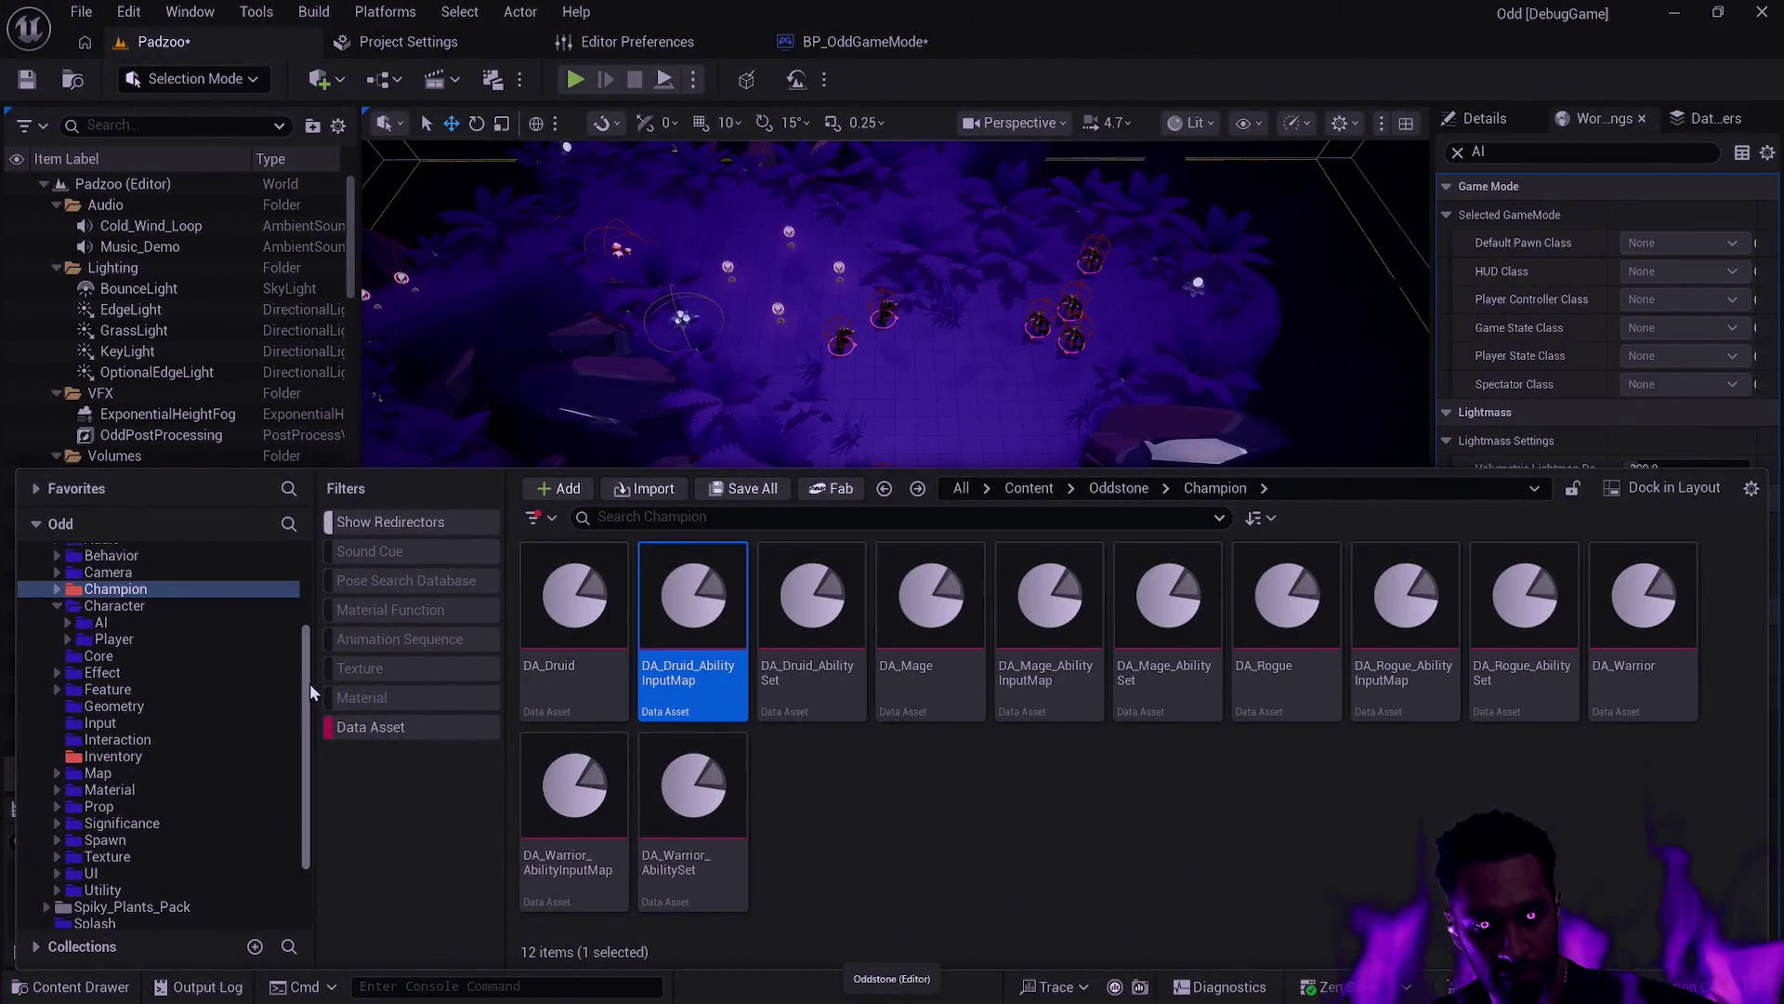
{"action": "left_click_drag", "start_coordinate": [310, 683], "coordinate": [313, 600]}
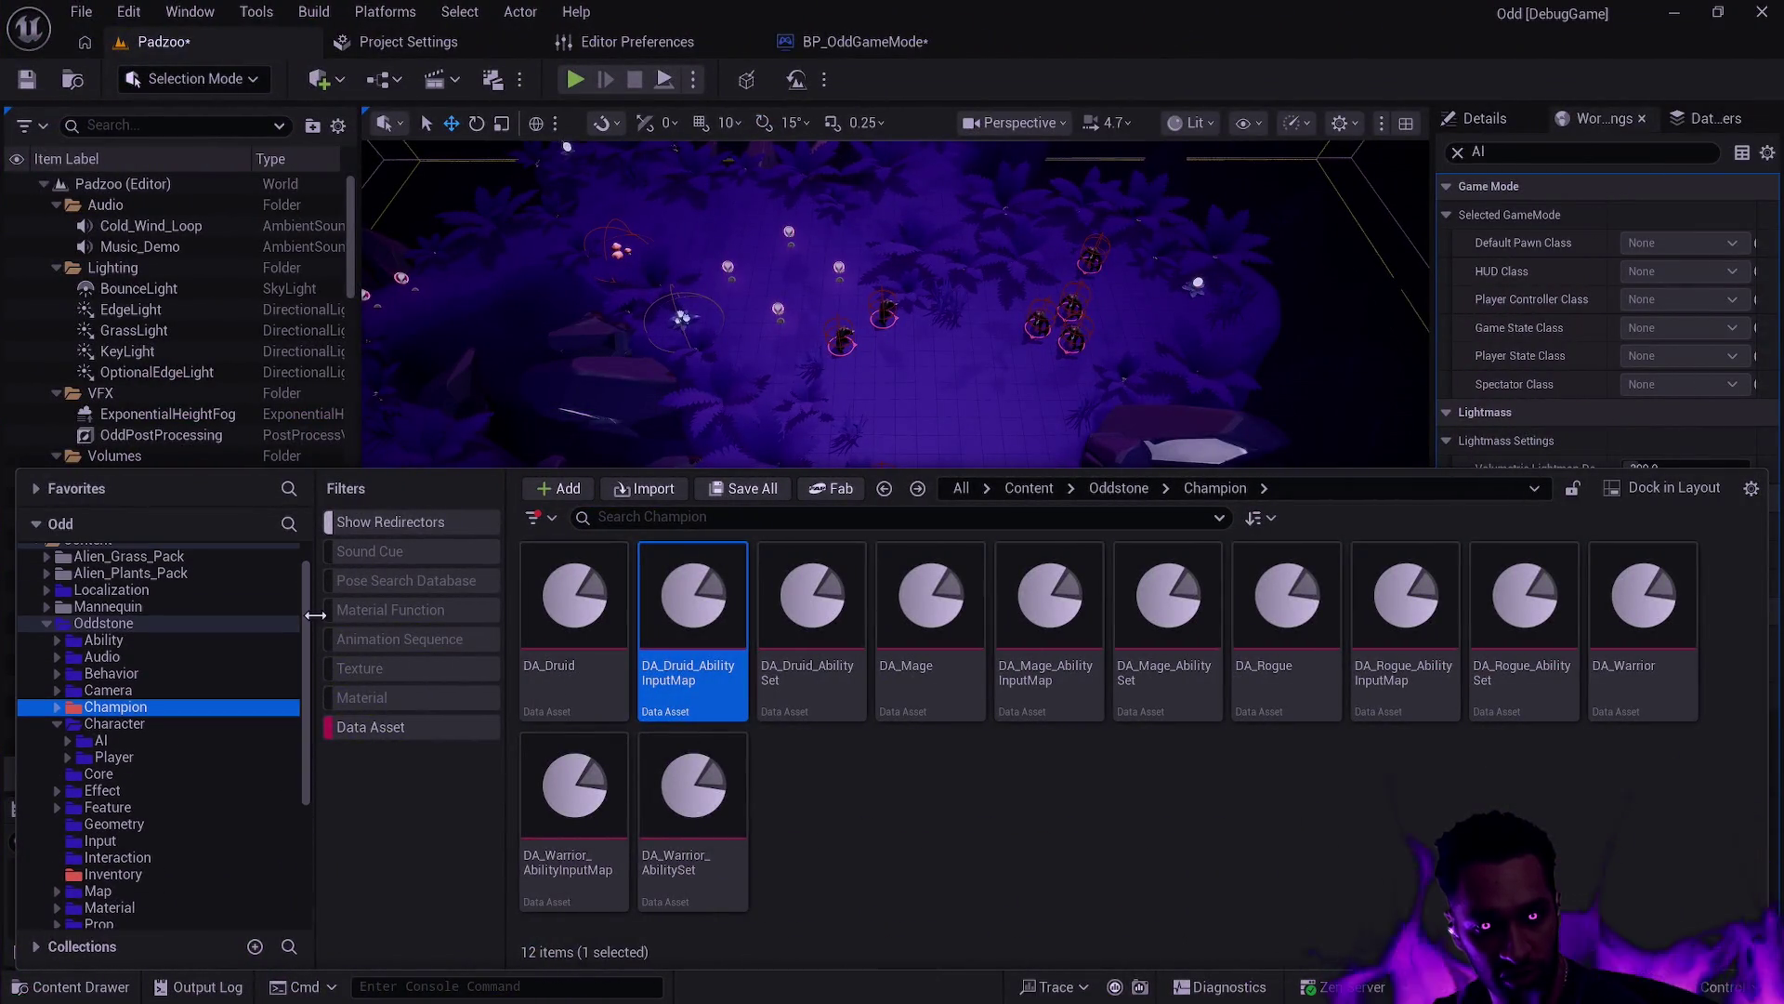
{"action": "left_click", "coordinate": [133, 724]}
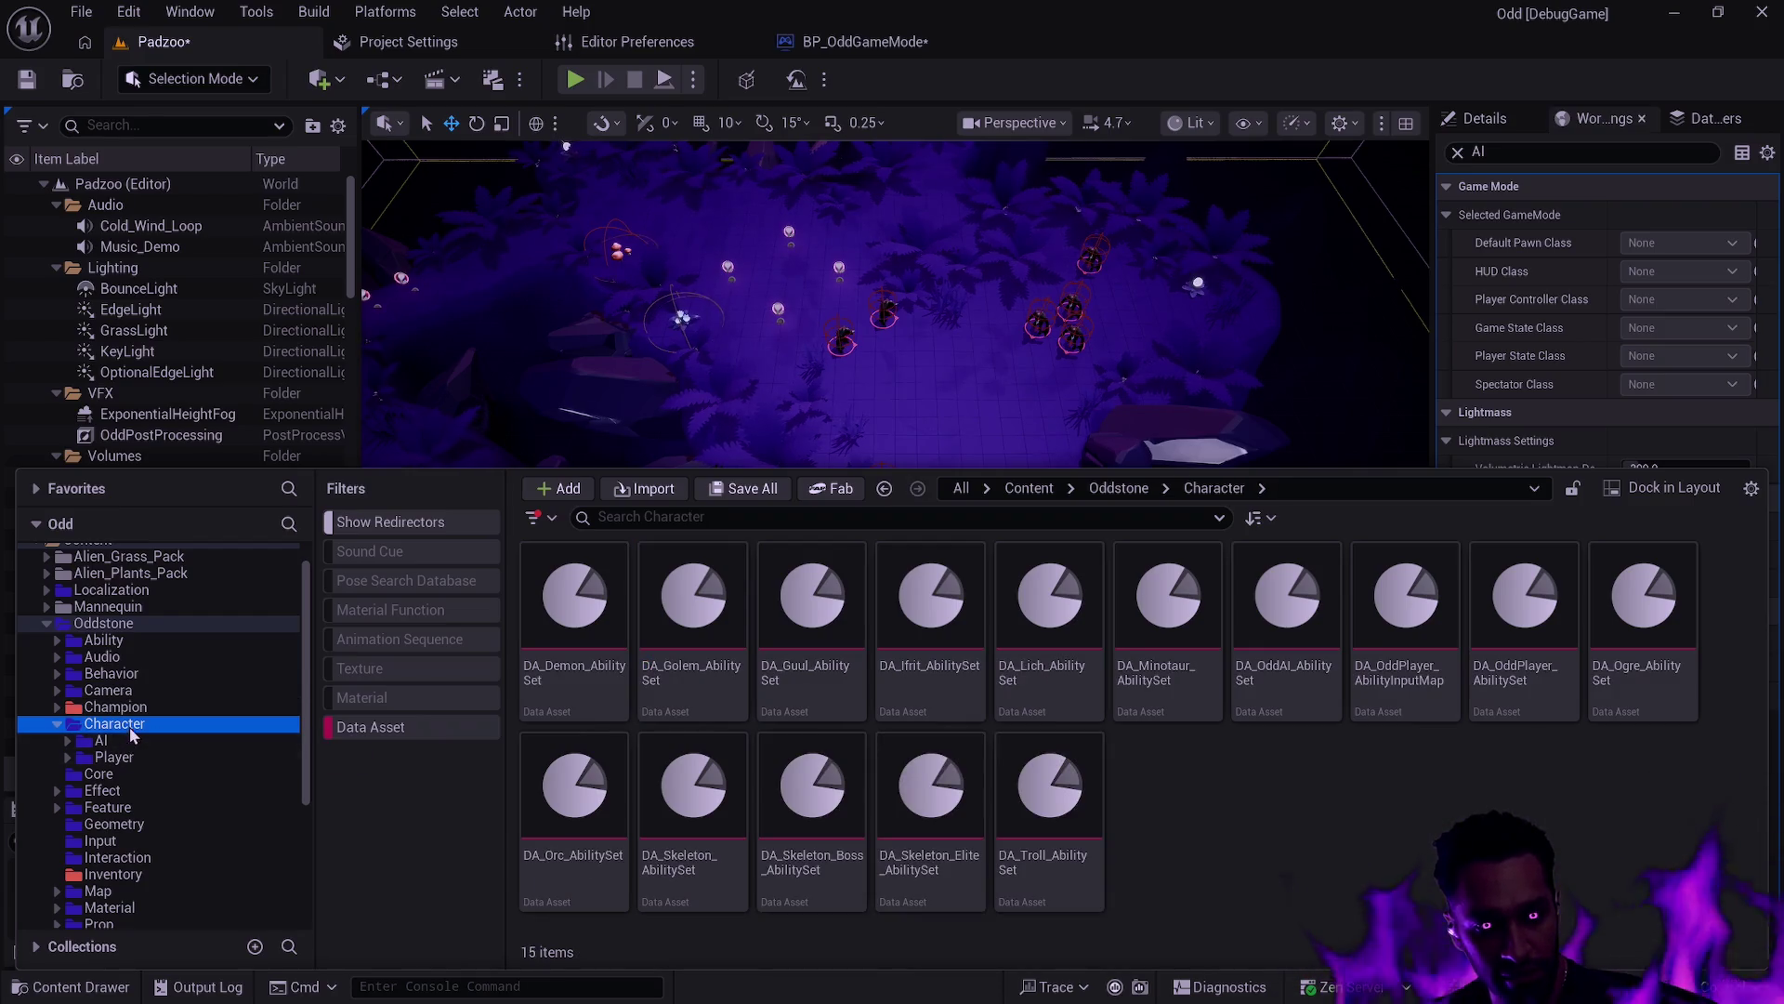
{"action": "left_click", "coordinate": [130, 758]}
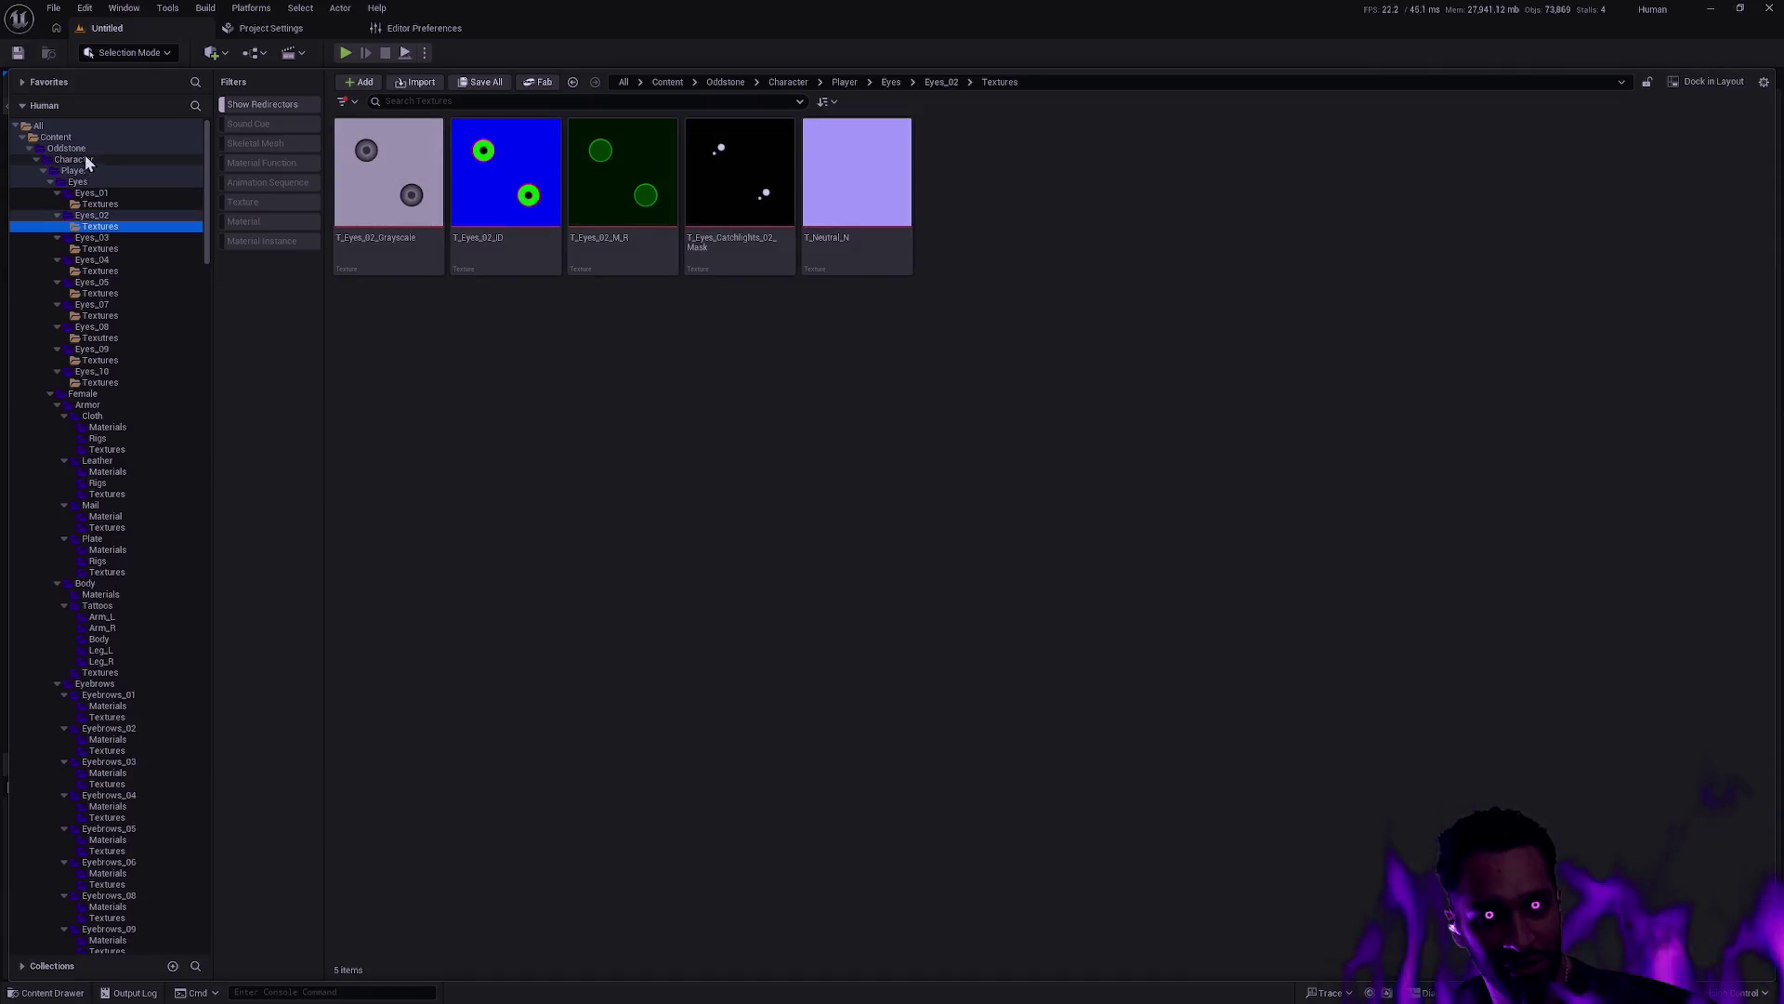
Give the folder range from Oddstone down a colour via Set Color
{"action": "scroll", "coordinate": [127, 683], "scroll_direction": "down", "scroll_amount": 20}
{"action": "left_click", "coordinate": [119, 923], "text": "shift"}
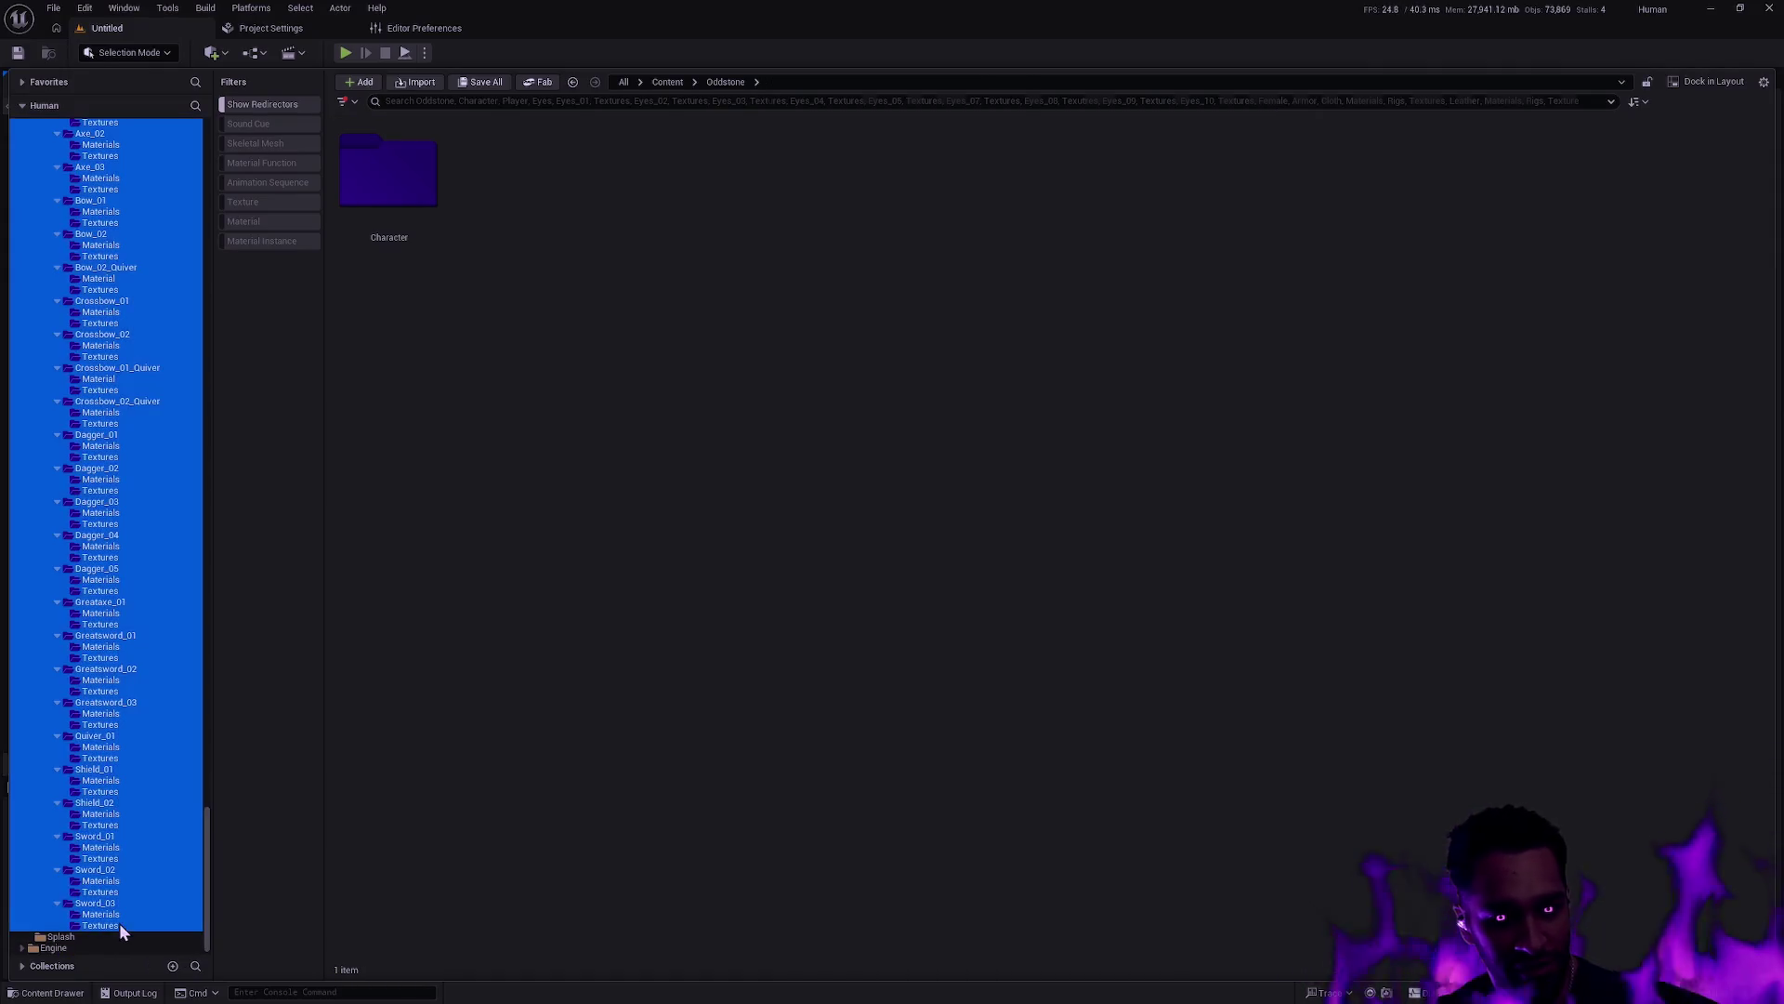
{"action": "right_click", "coordinate": [119, 923]}
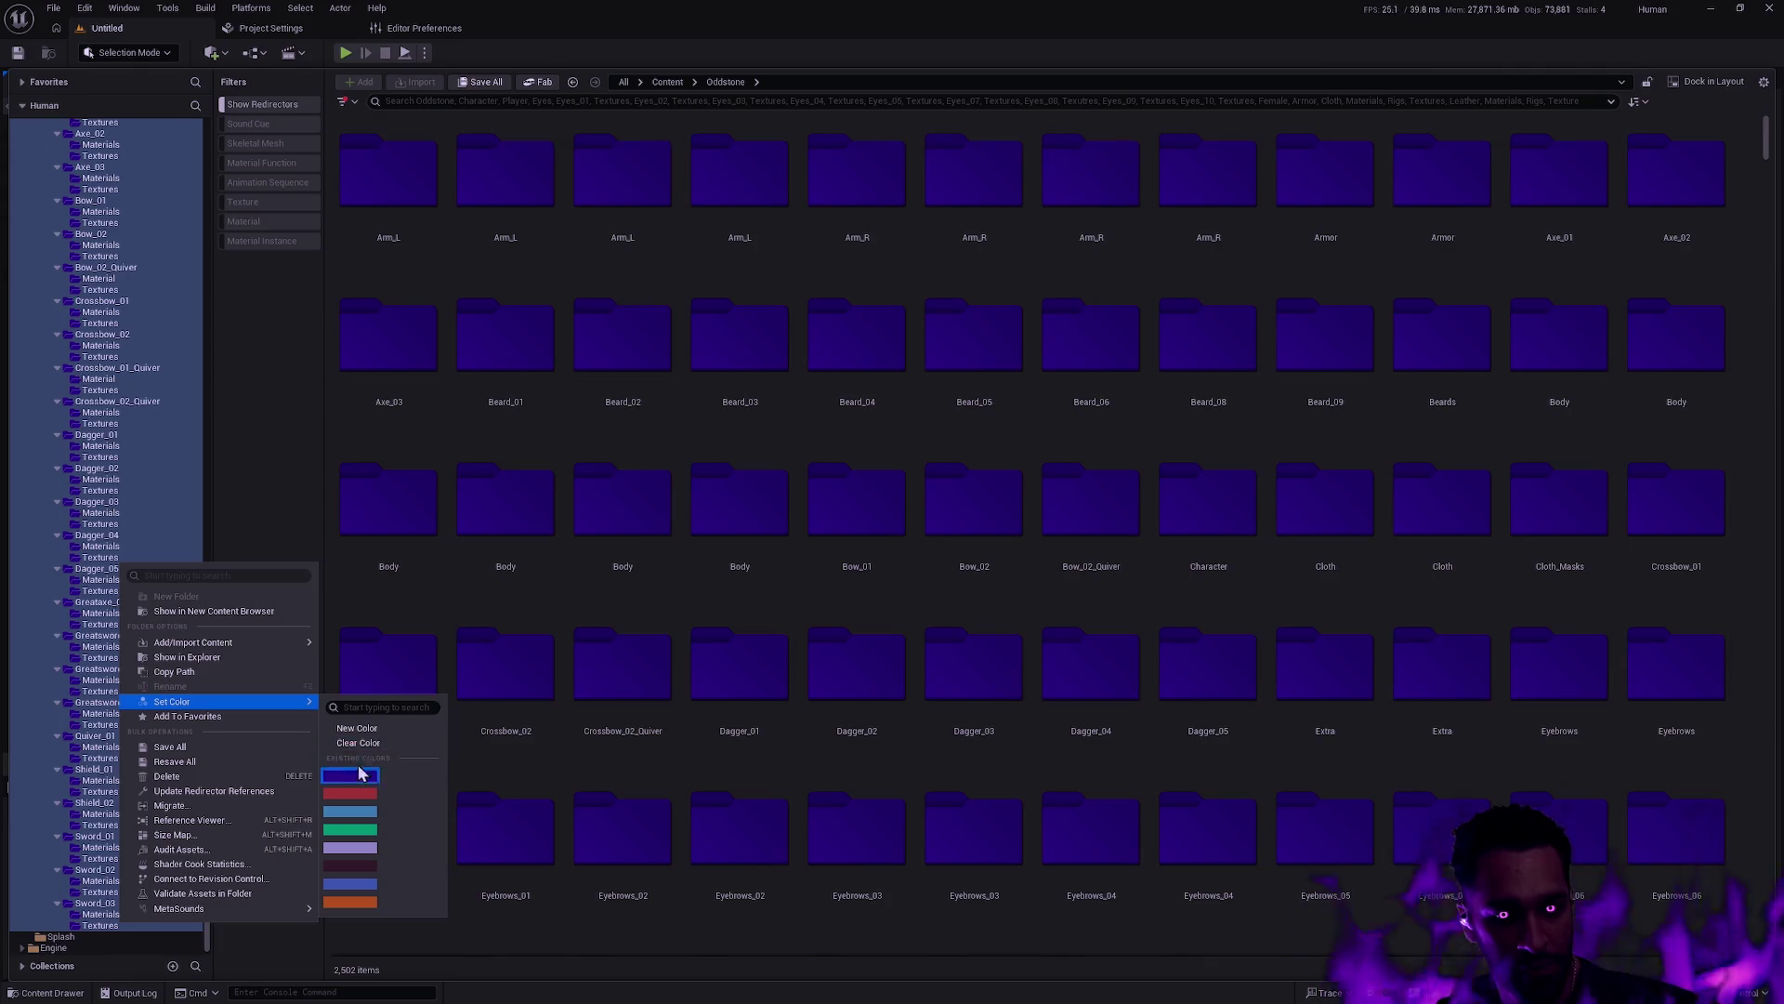
{"action": "left_click", "coordinate": [97, 713]}
Open the Character folder and begin filtering its assets in one grid
{"action": "scroll", "coordinate": [186, 372], "scroll_direction": "up", "scroll_amount": 20}
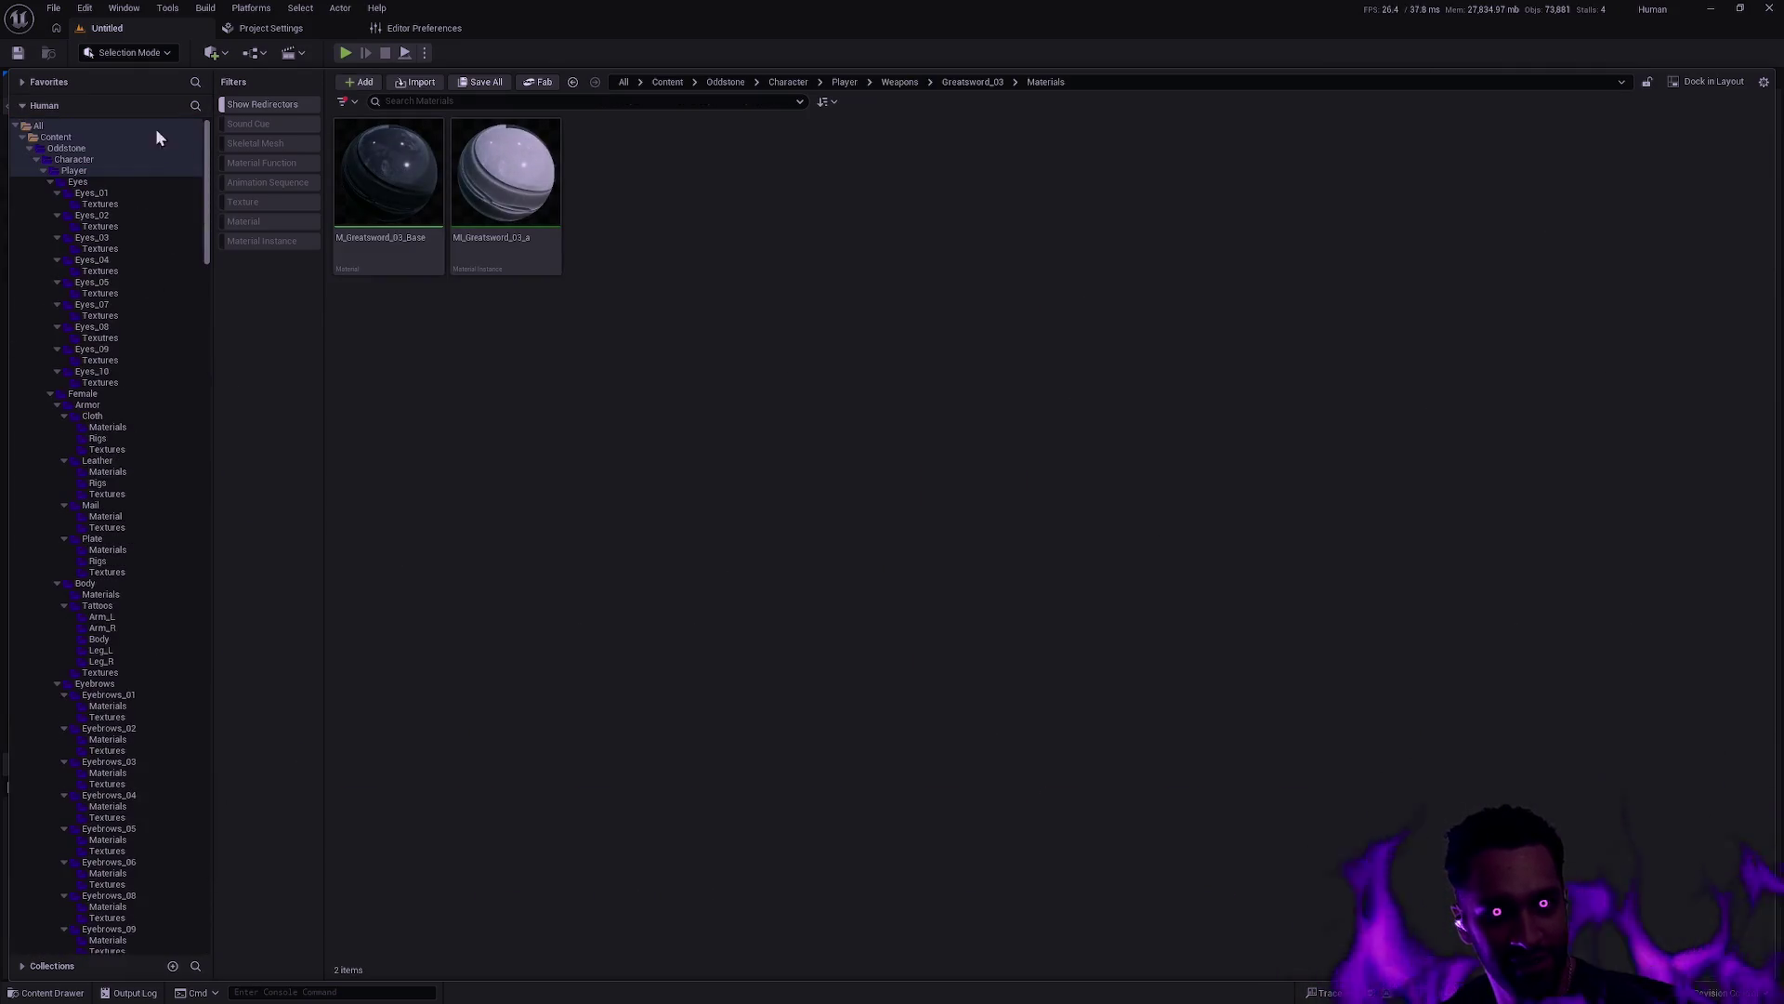
{"action": "left_click", "coordinate": [93, 160]}
{"action": "left_click", "coordinate": [441, 101]}
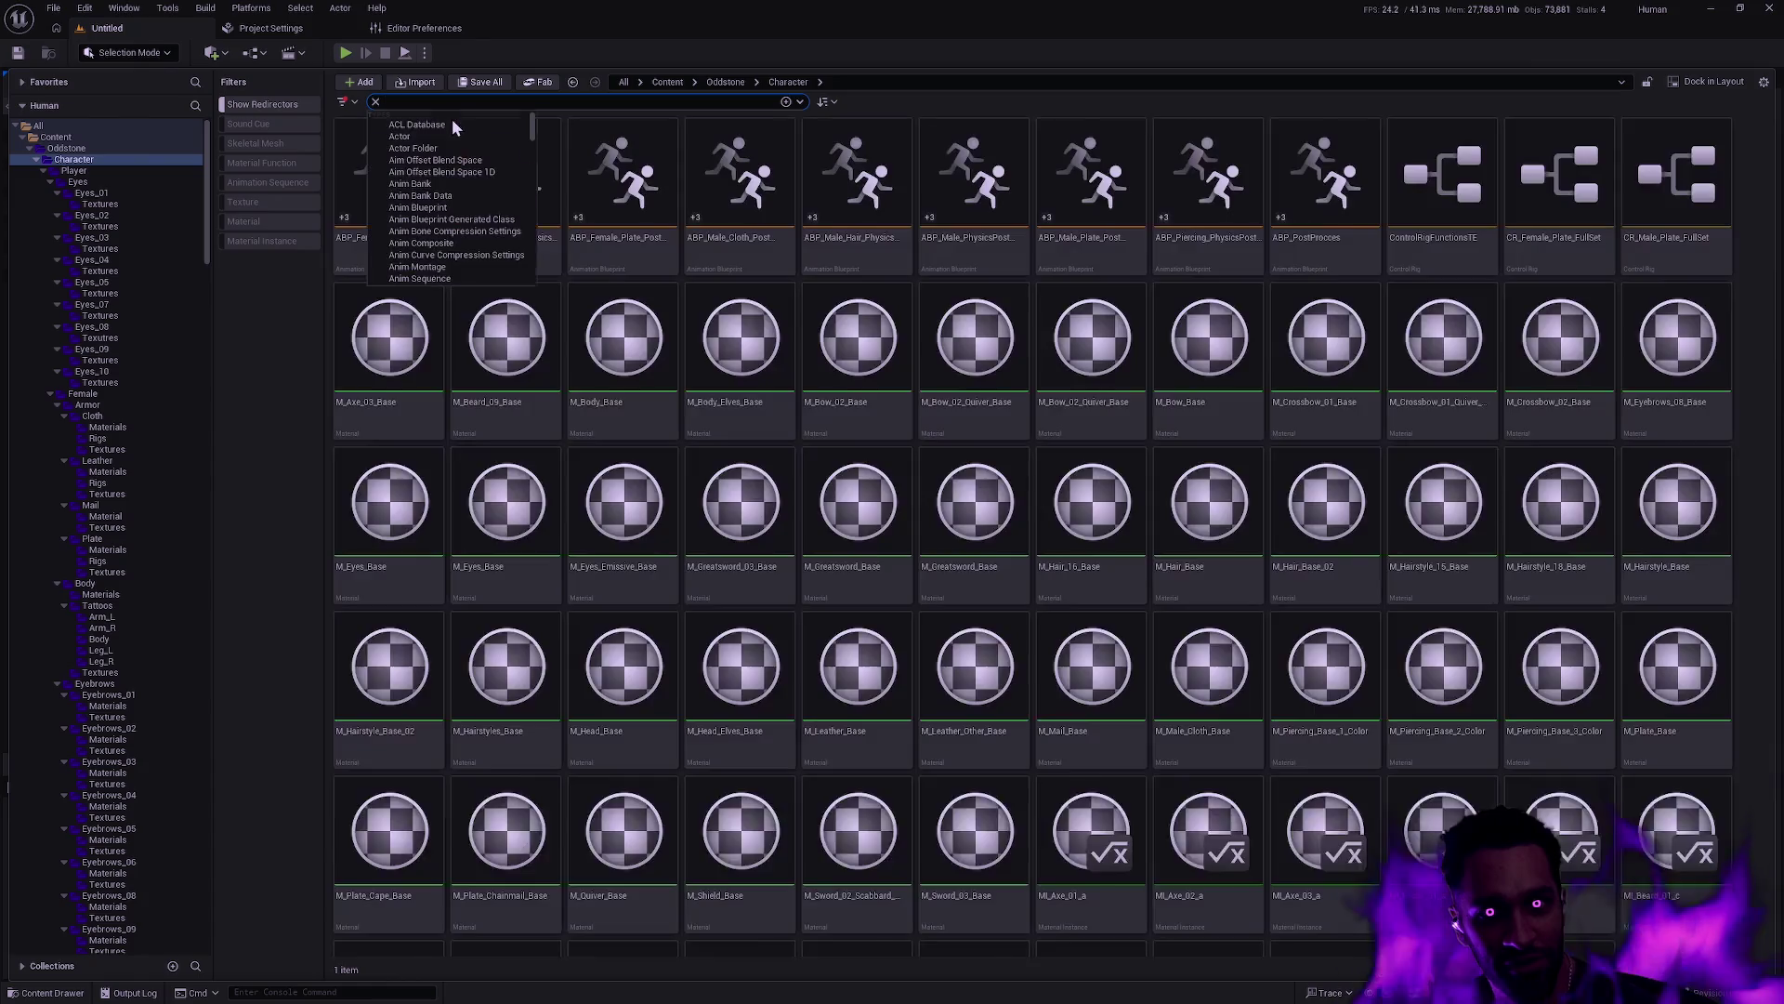
Browse the 2,806-asset Character grid, then collapse the Female folder branch in the tree
{"action": "left_click", "coordinate": [1307, 332]}
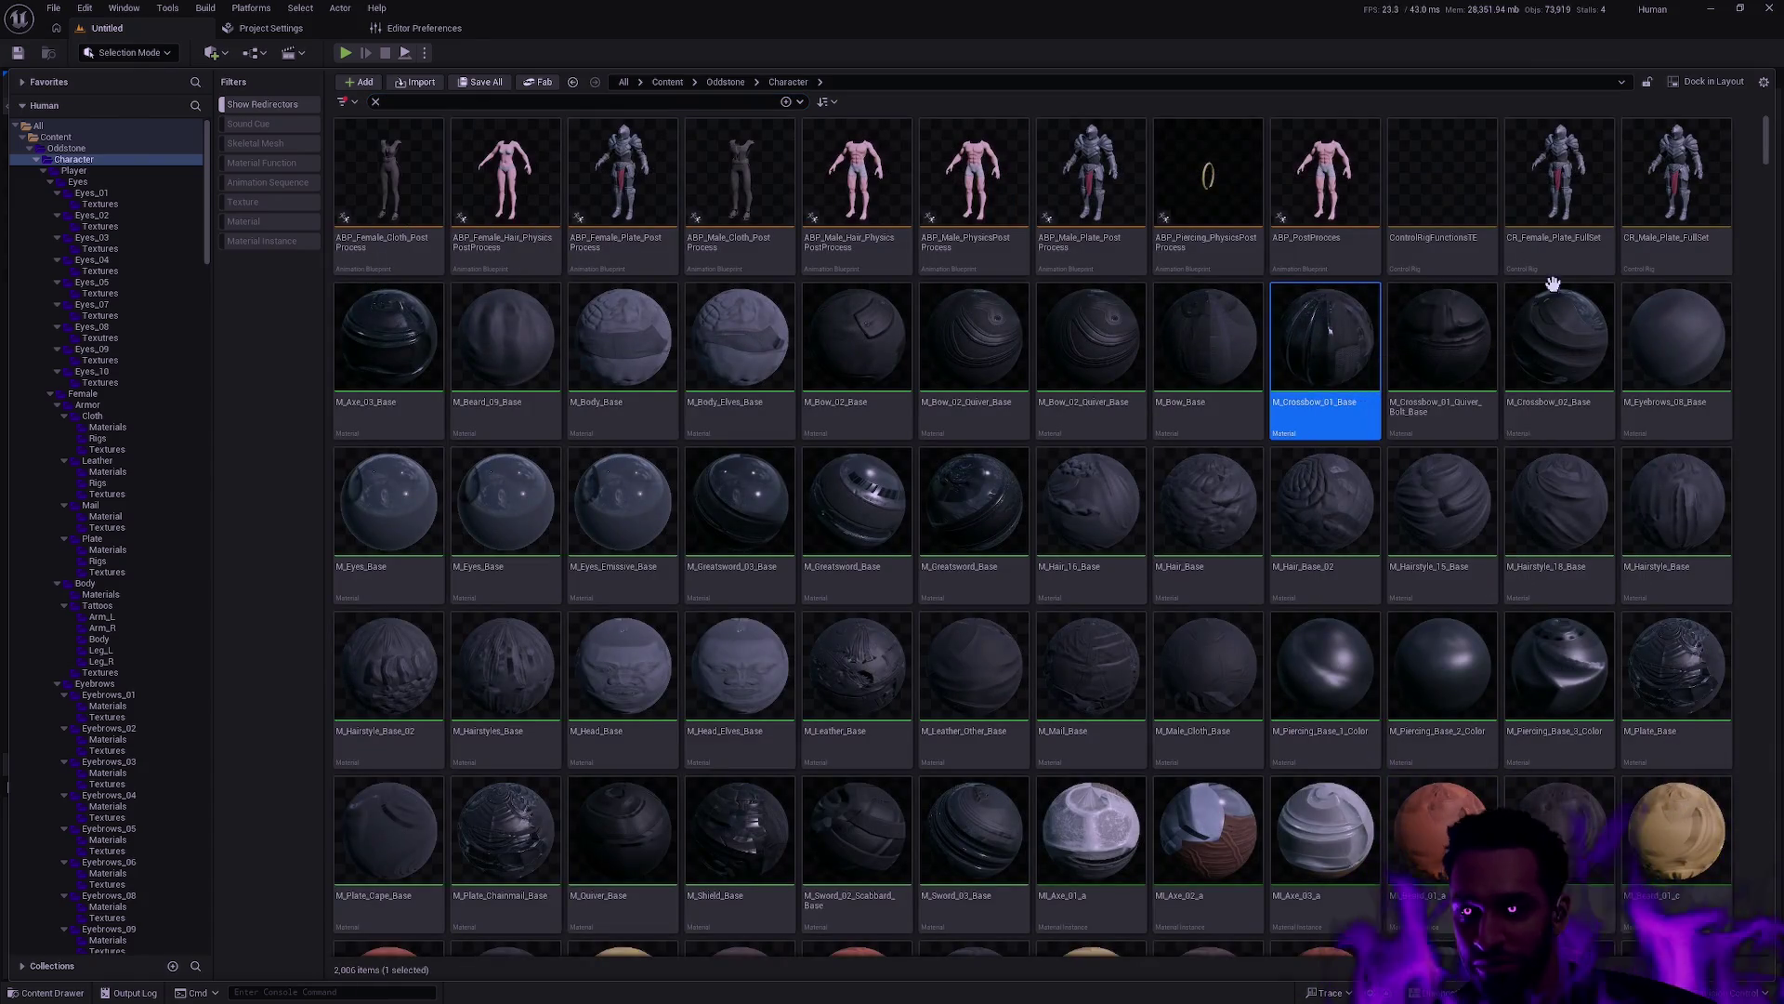
{"action": "left_click", "coordinate": [1751, 163]}
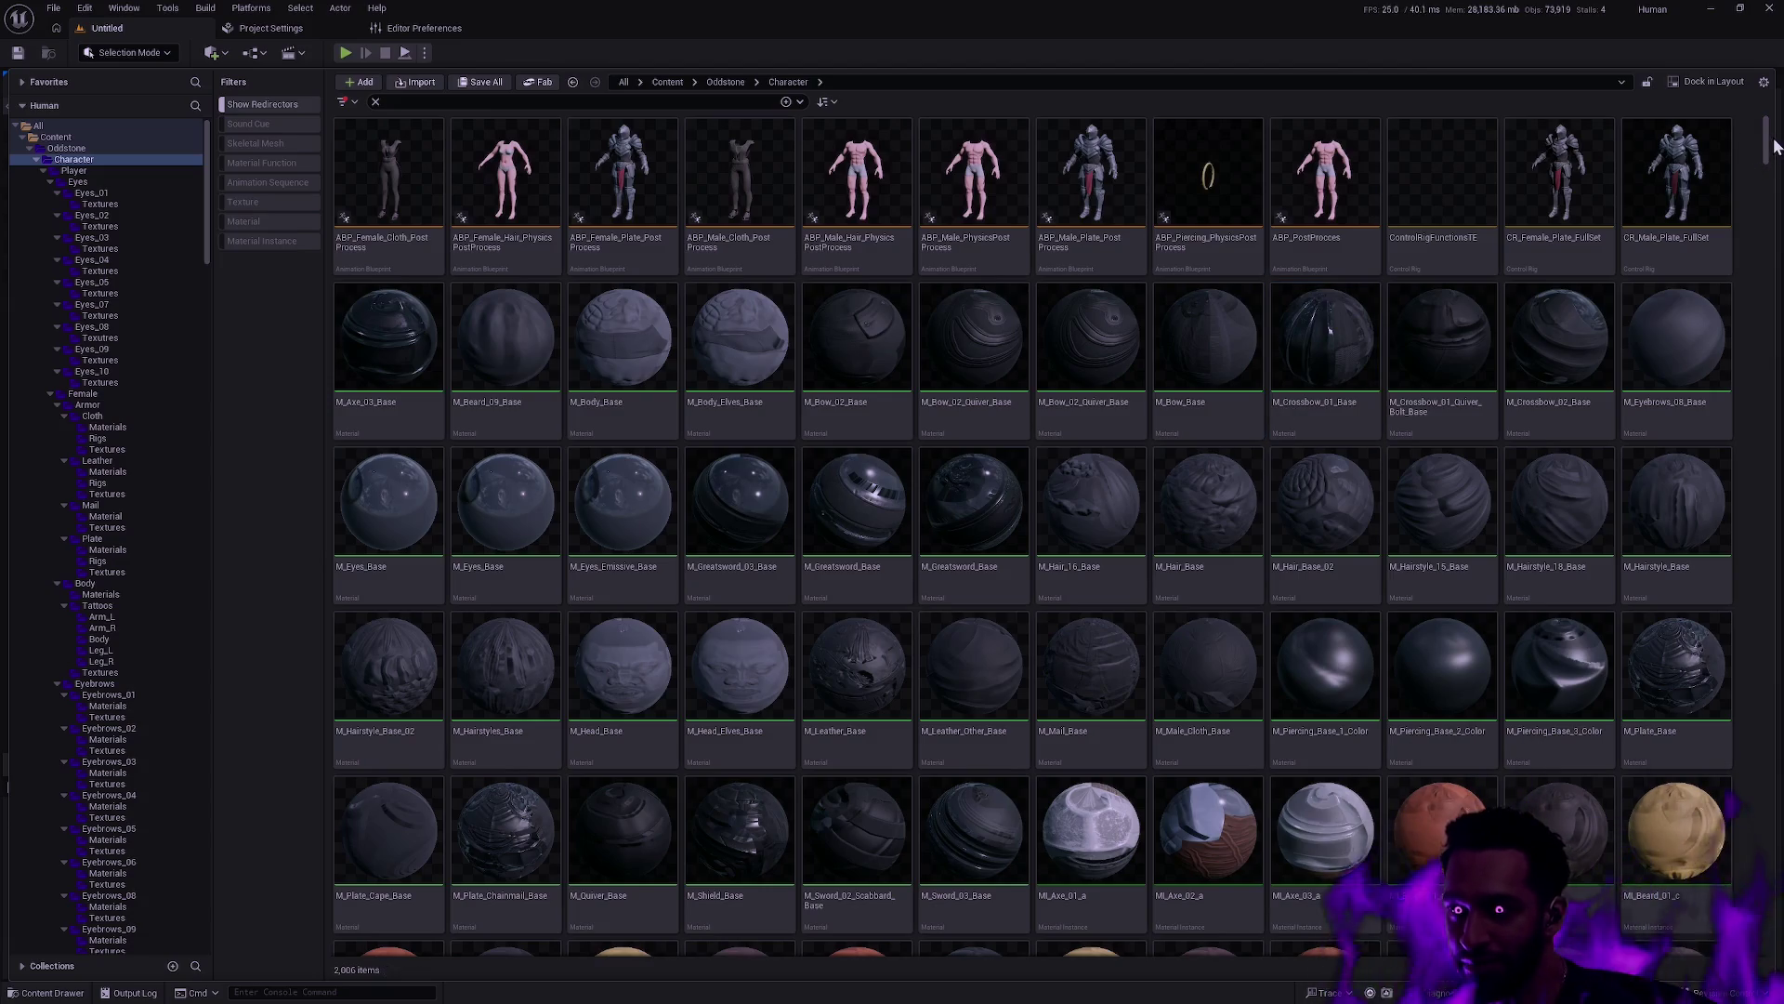
{"action": "scroll", "coordinate": [1770, 147], "scroll_direction": "down", "scroll_amount": 1}
{"action": "left_click_drag", "start_coordinate": [1770, 147], "coordinate": [1772, 215]}
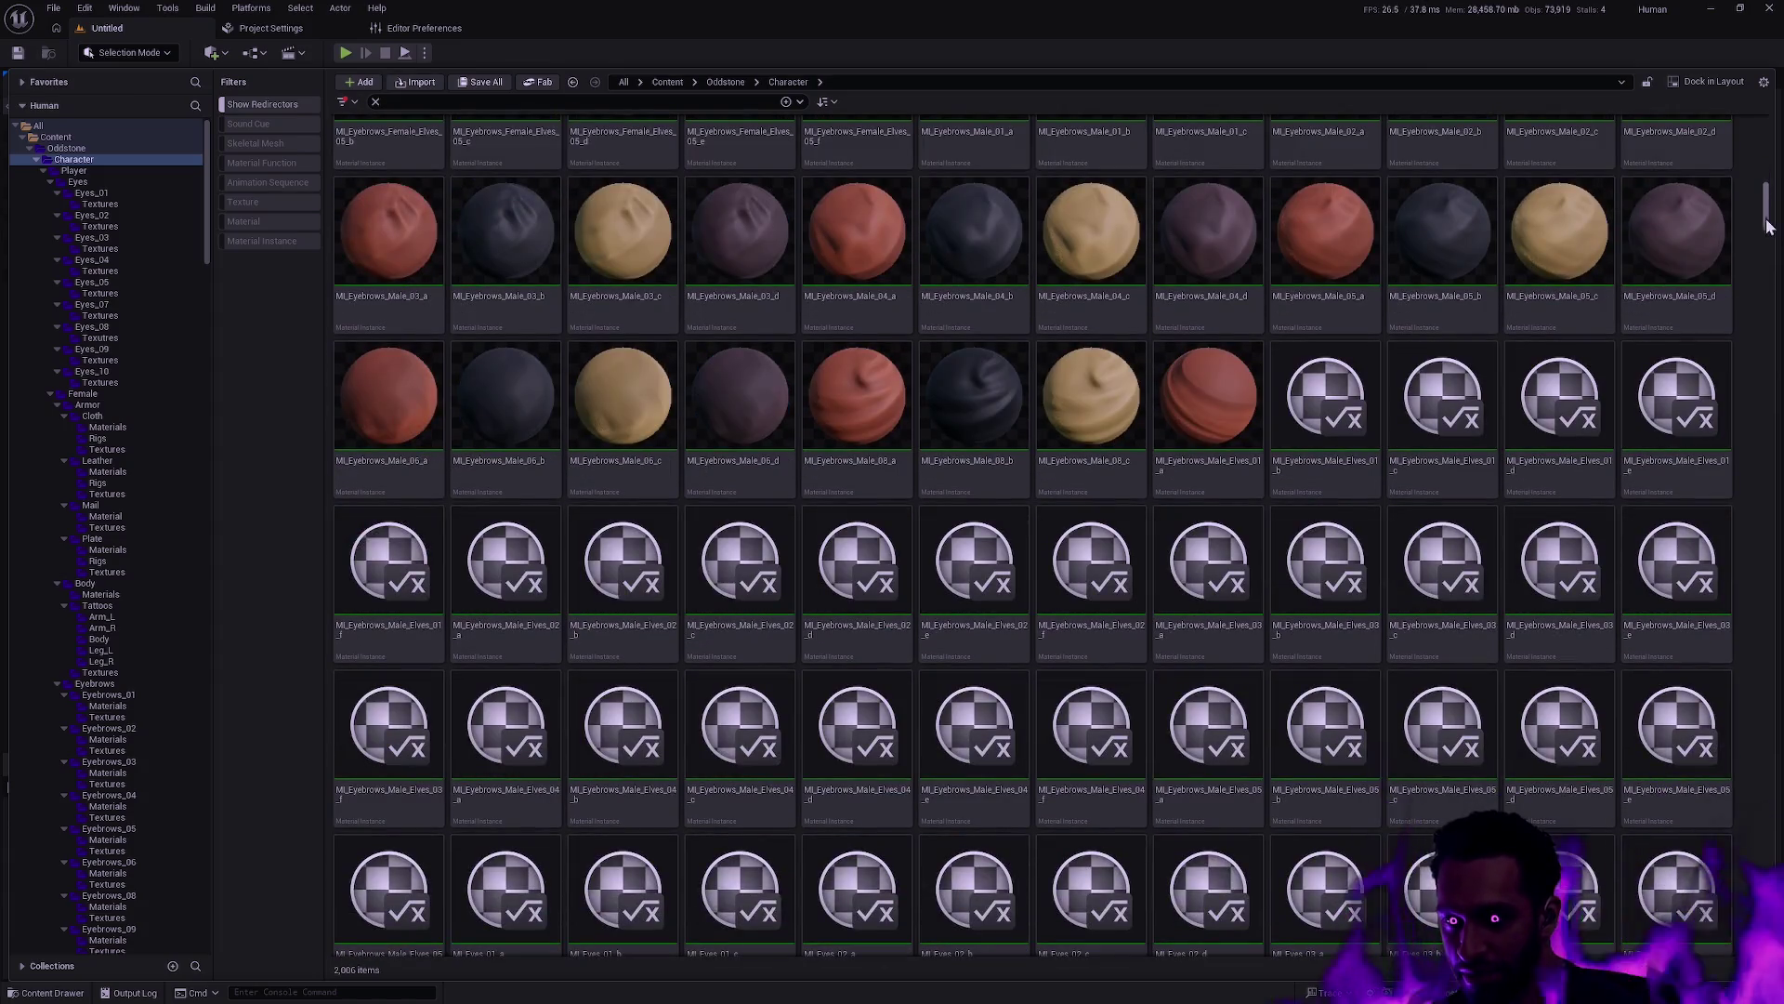
{"action": "scroll", "coordinate": [1593, 402], "scroll_direction": "down", "scroll_amount": 5}
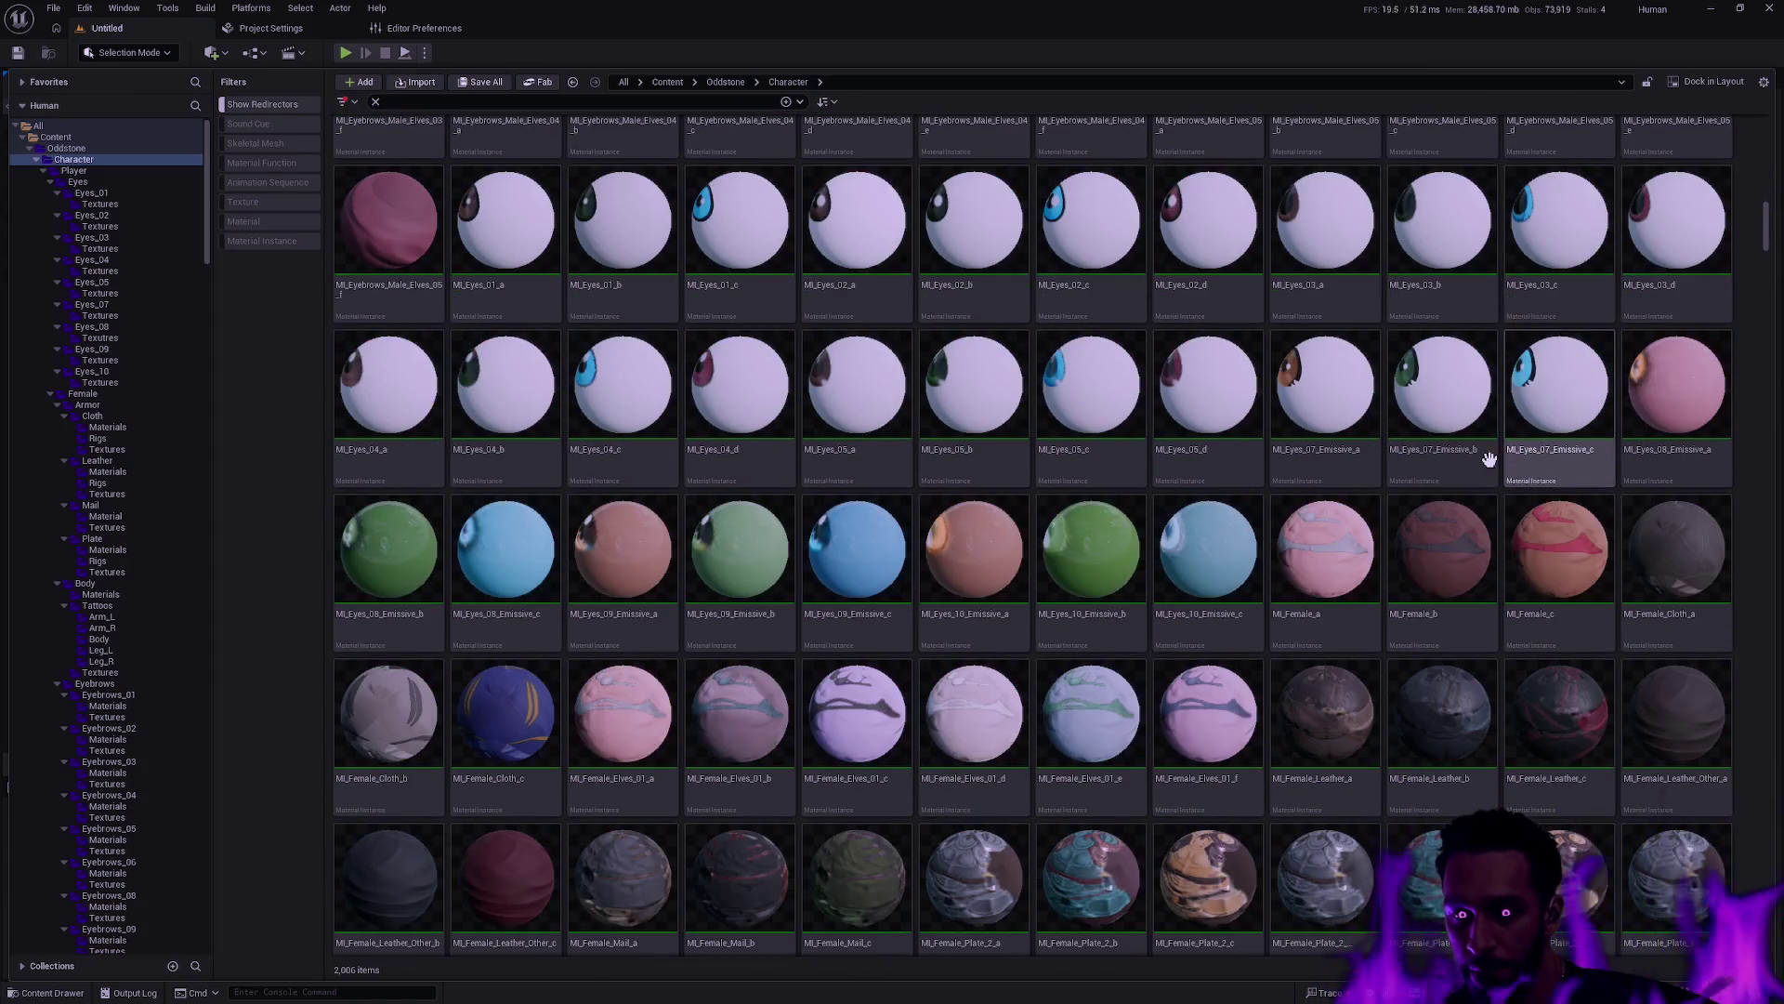
{"action": "scroll", "coordinate": [1493, 458], "scroll_direction": "down", "scroll_amount": 1}
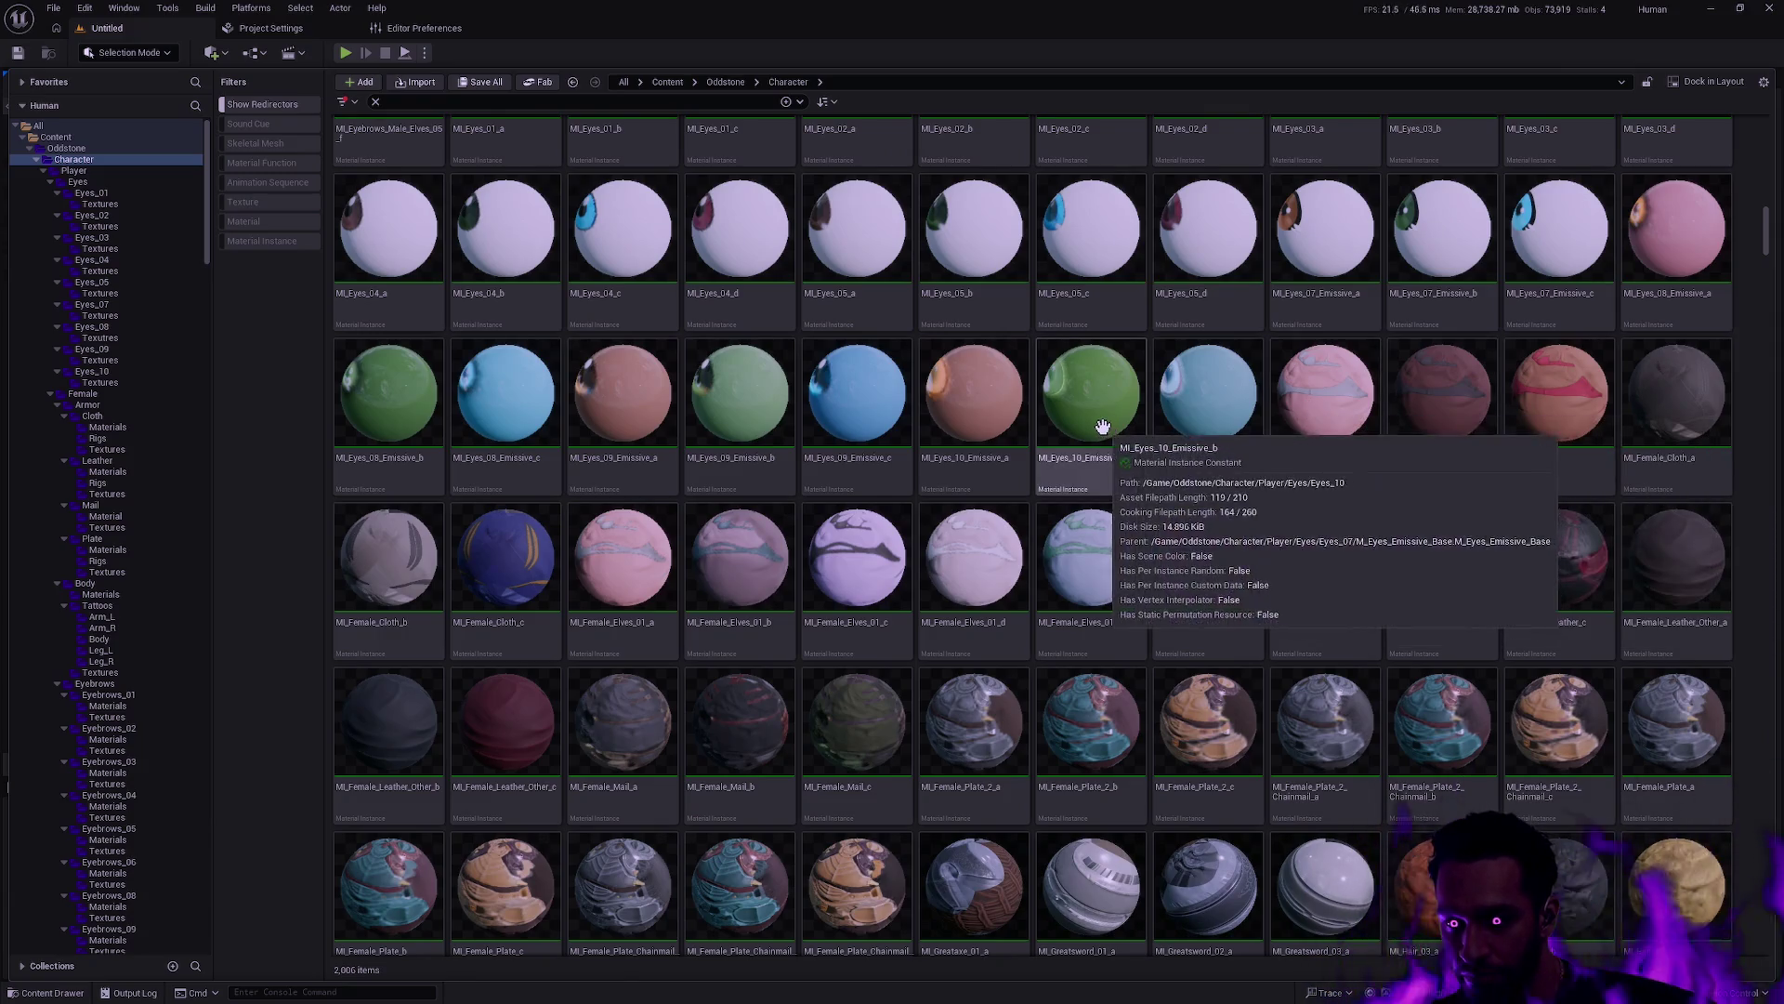
{"action": "scroll", "coordinate": [1078, 413], "scroll_direction": "down", "scroll_amount": 2}
{"action": "scroll", "coordinate": [1072, 410], "scroll_direction": "down", "scroll_amount": 3}
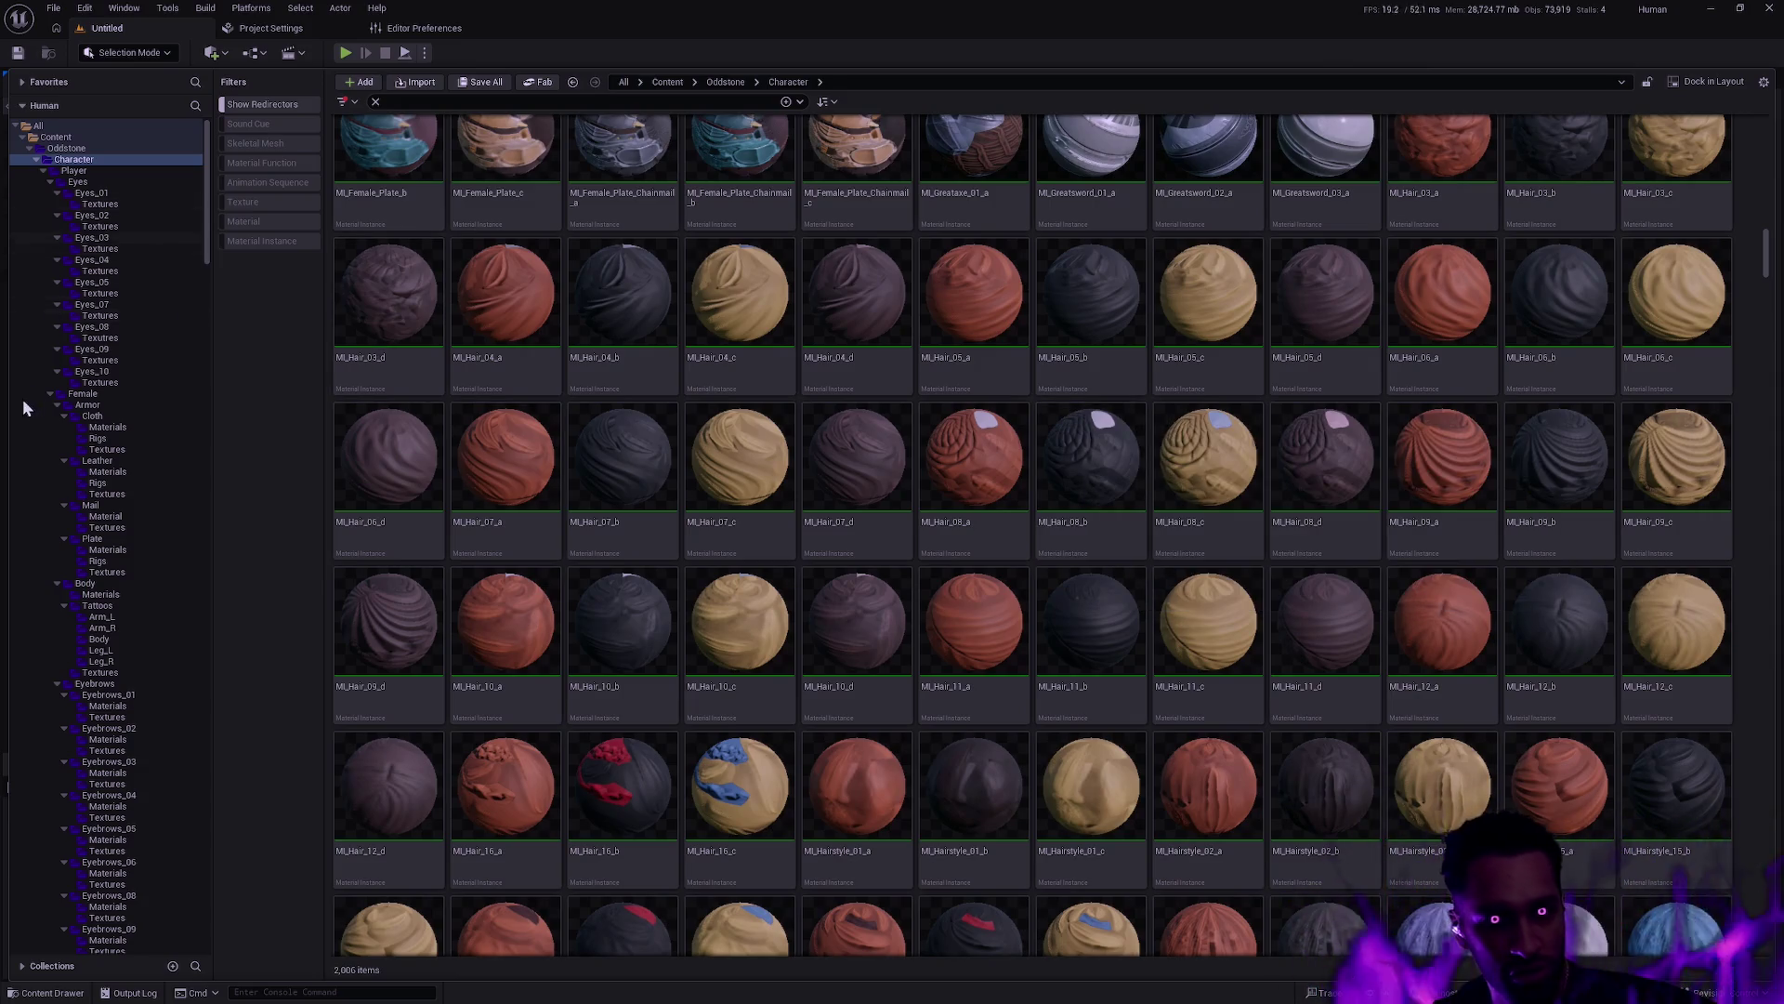
{"action": "left_click", "coordinate": [50, 393]}
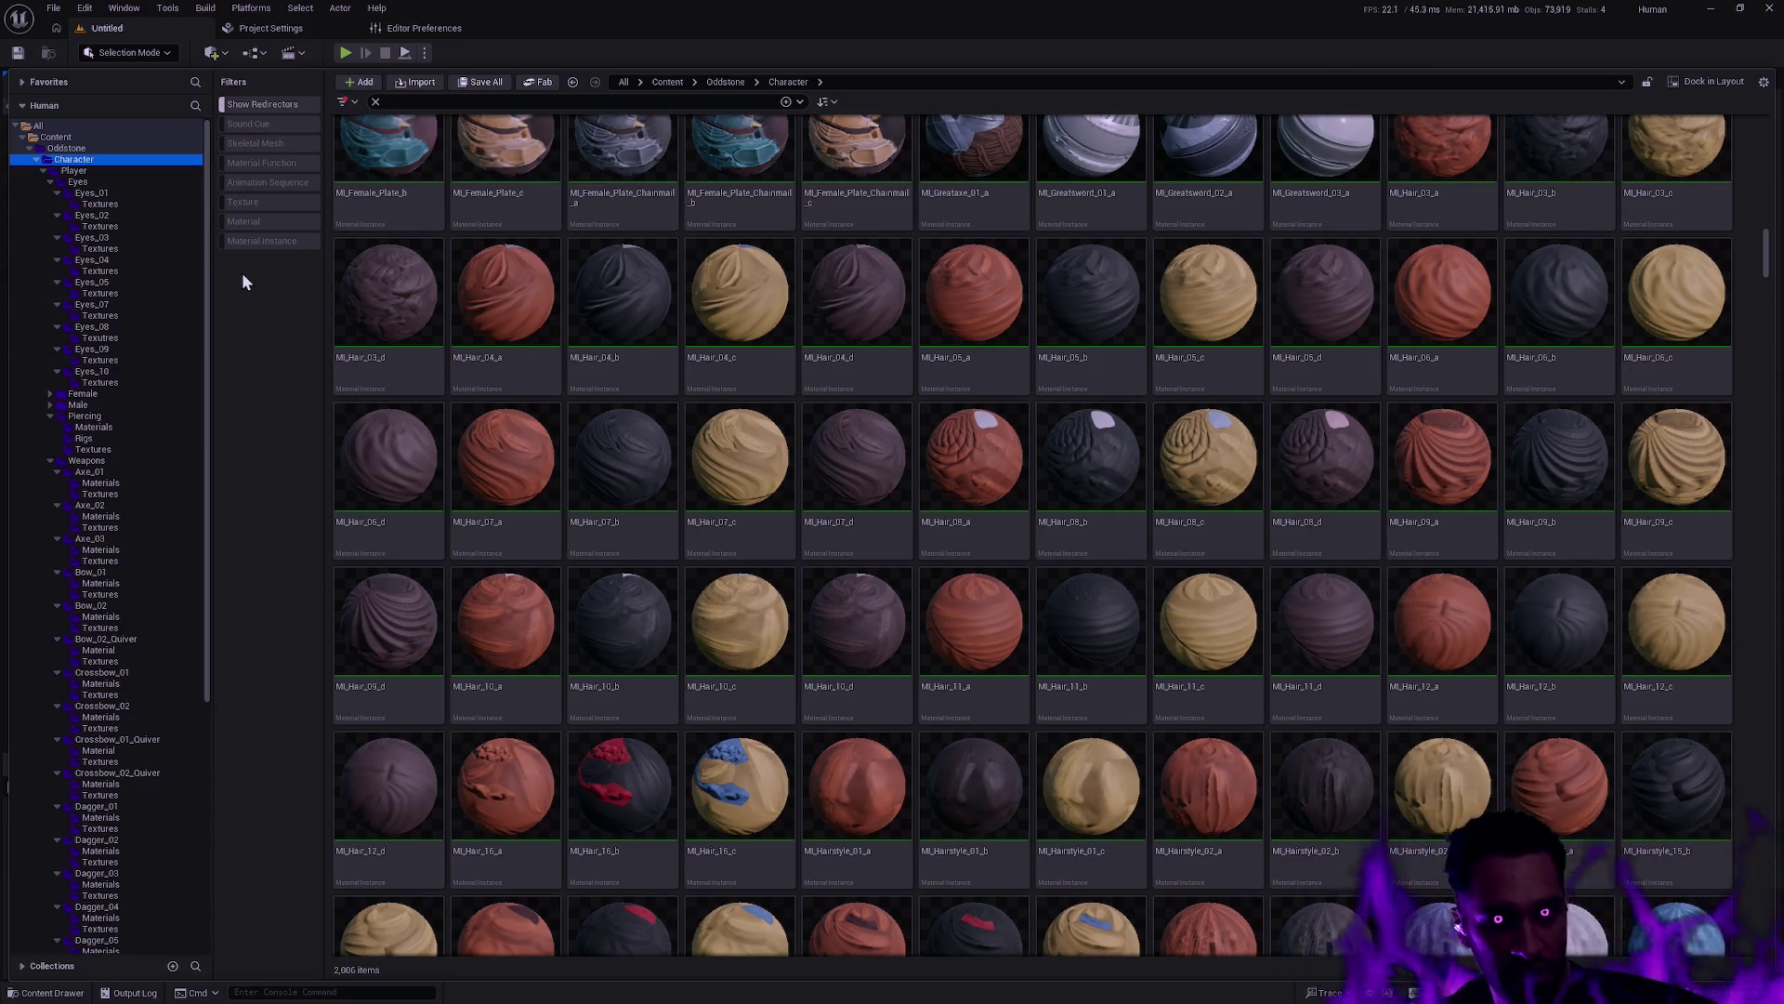
{"action": "mouse_move", "coordinate": [208, 243]}
{"action": "left_mouse_down"}
{"action": "mouse_move", "coordinate": [236, 577]}
{"action": "mouse_move", "coordinate": [286, 519]}
{"action": "left_mouse_up"}
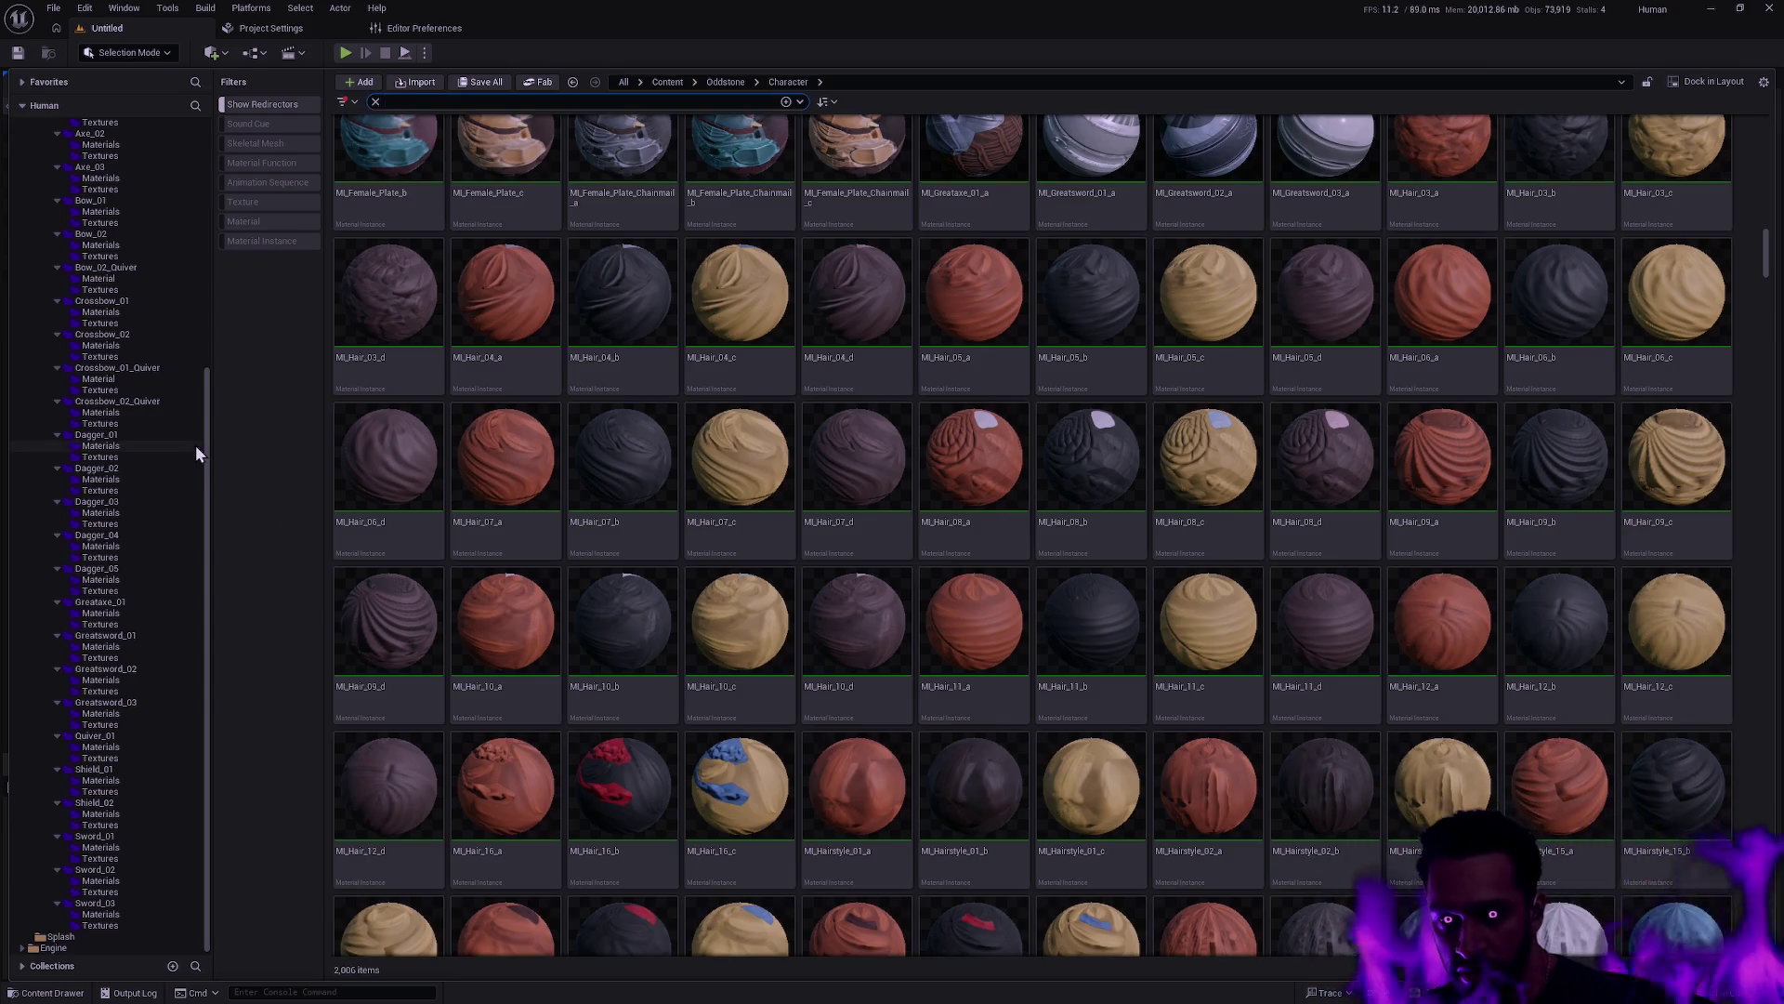
{"action": "mouse_move", "coordinate": [400, 288]}
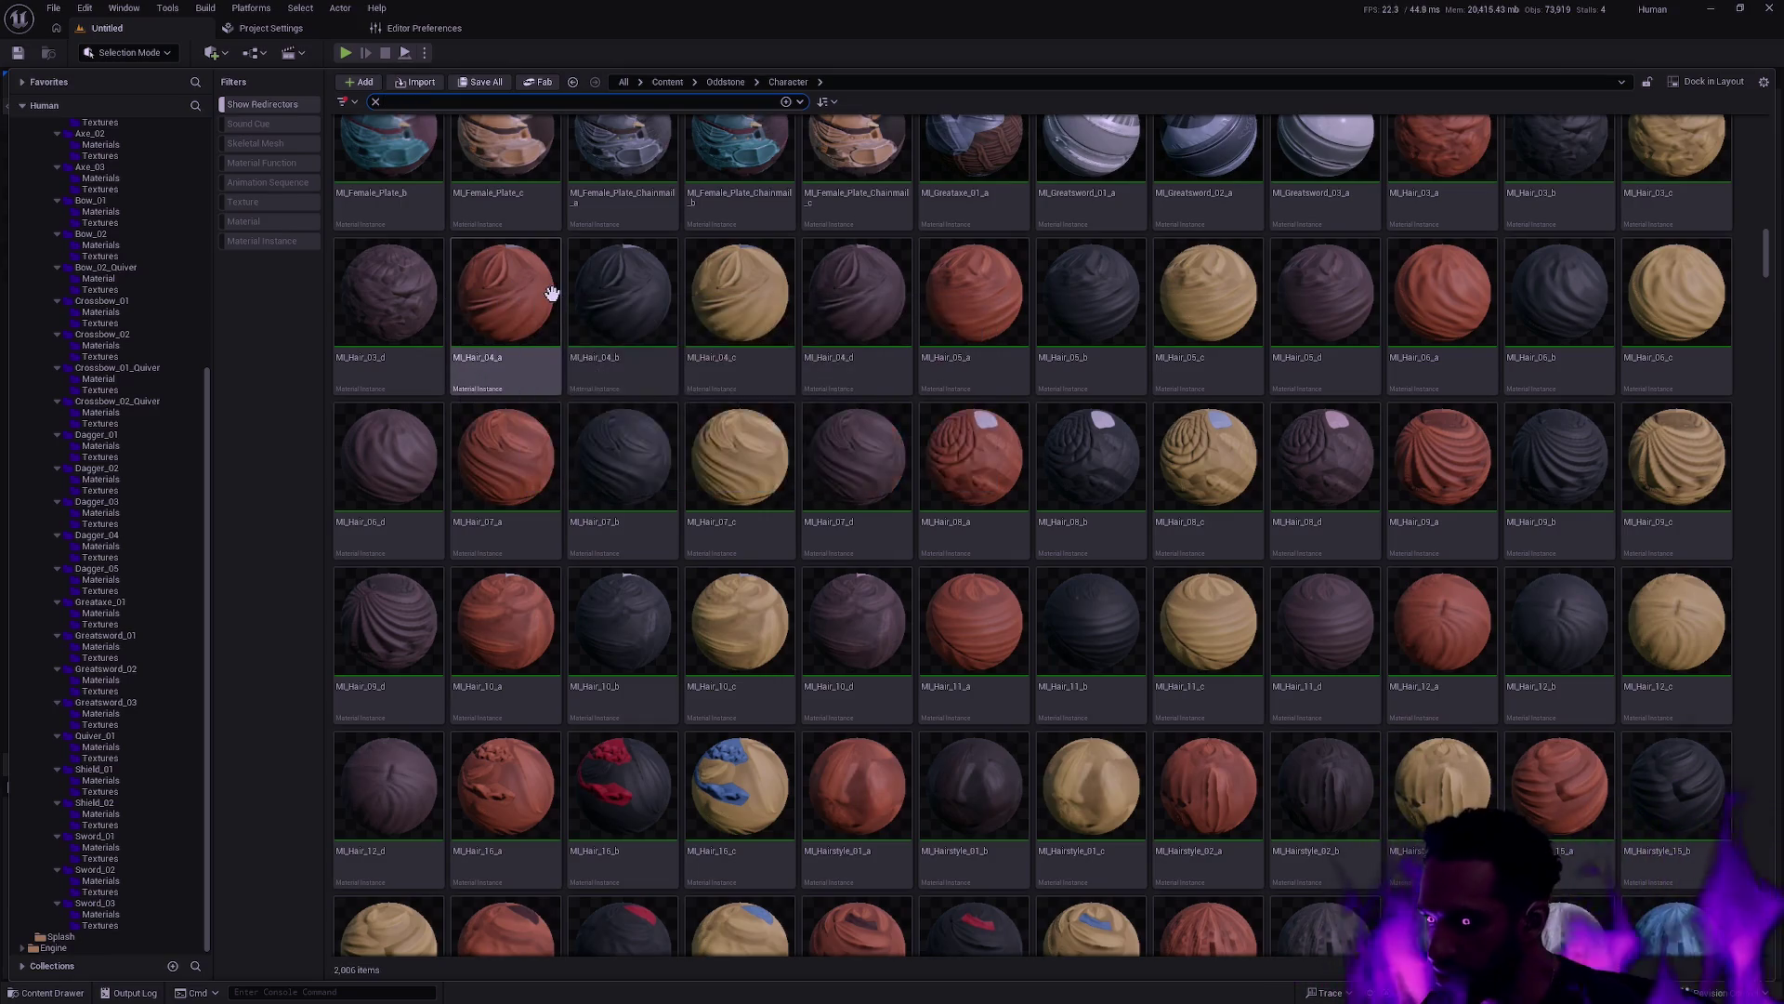
{"action": "mouse_move", "coordinate": [510, 402]}
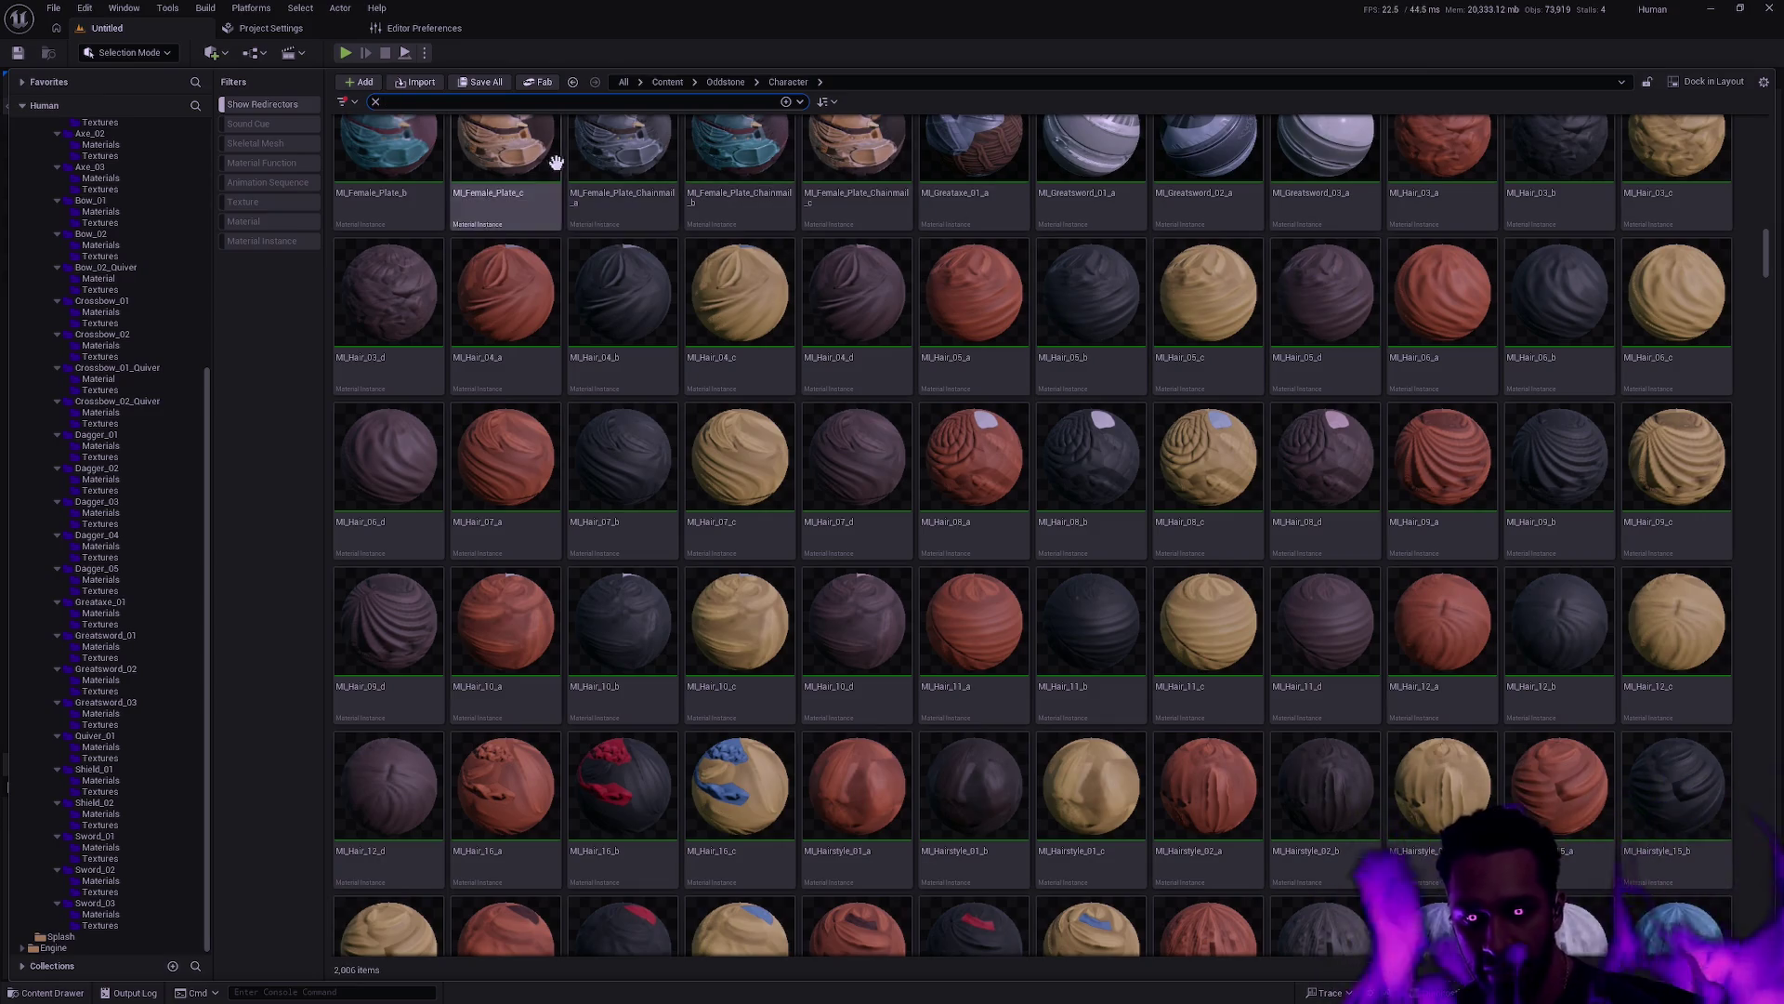
{"action": "mouse_move", "coordinate": [995, 417]}
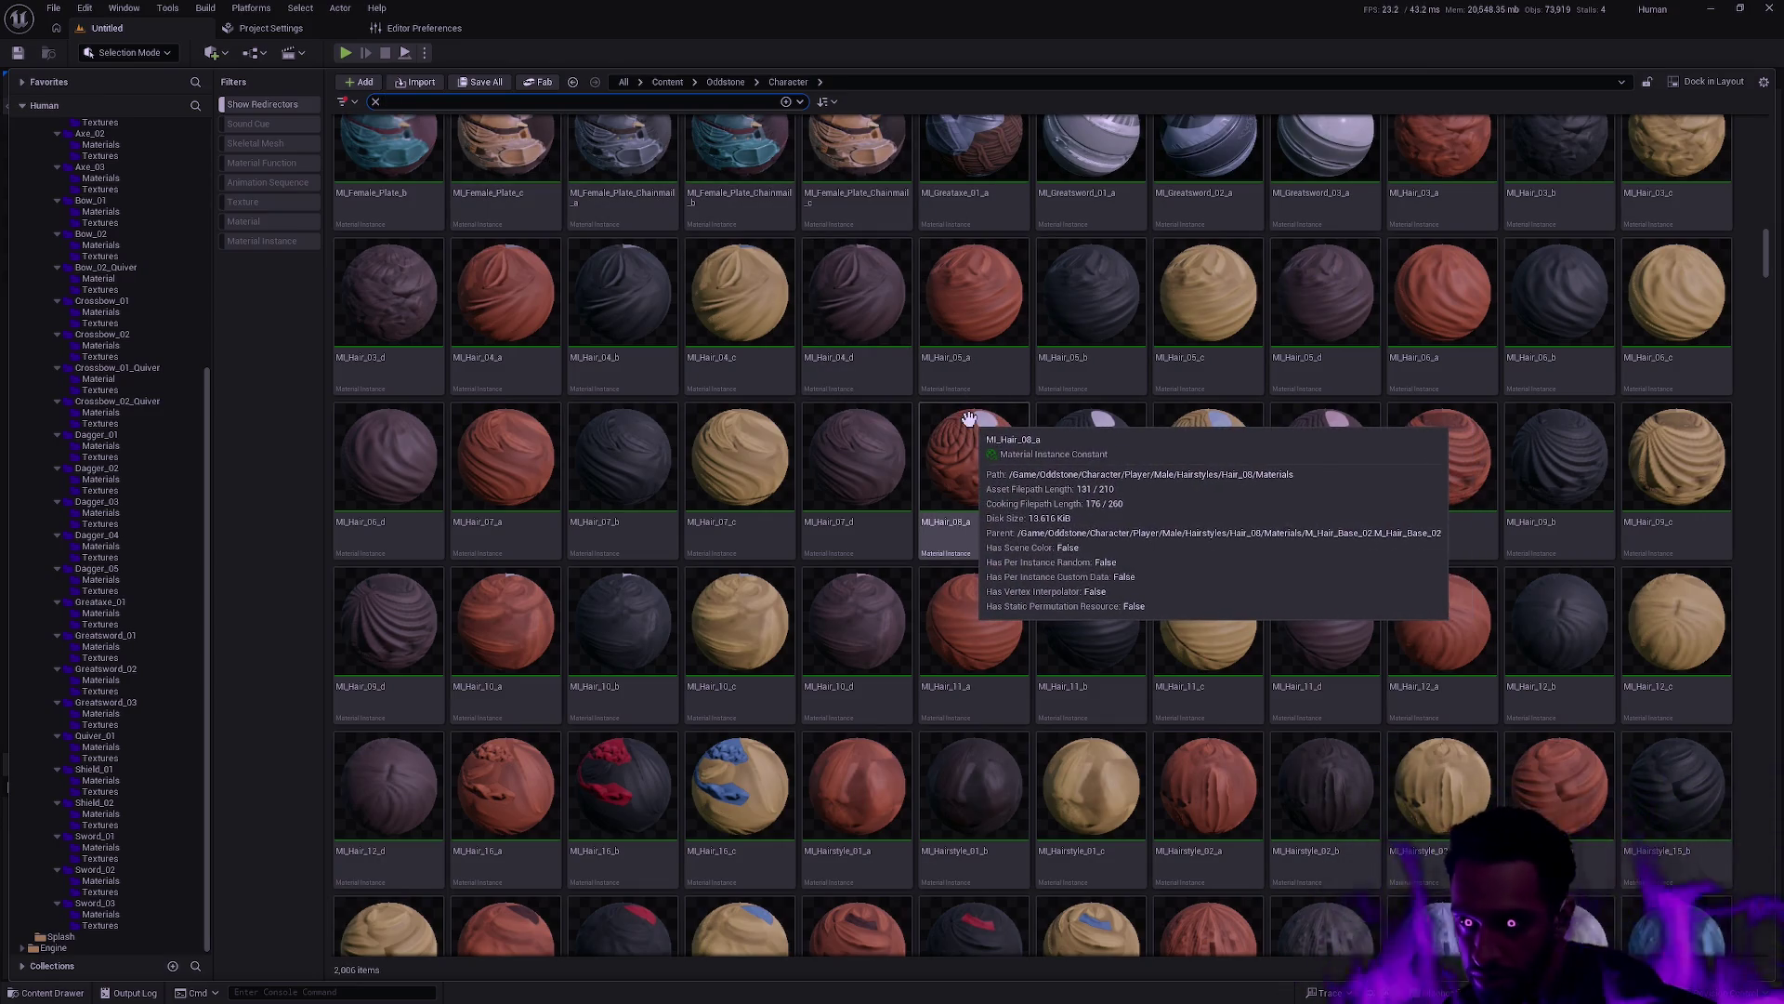